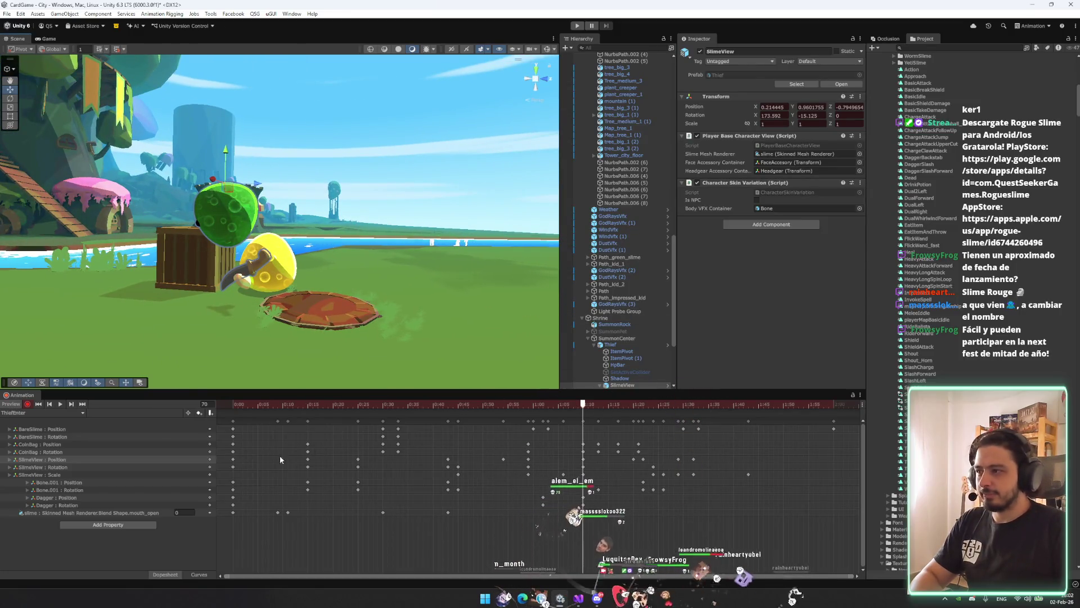
Scrub the Thief clip and orbit the scene to review the slime's pose around frame 52
{"action": "mouse_move", "coordinate": [583, 408]}
{"action": "left_mouse_down"}
{"action": "mouse_move", "coordinate": [383, 406]}
{"action": "mouse_move", "coordinate": [438, 406]}
{"action": "left_mouse_up"}
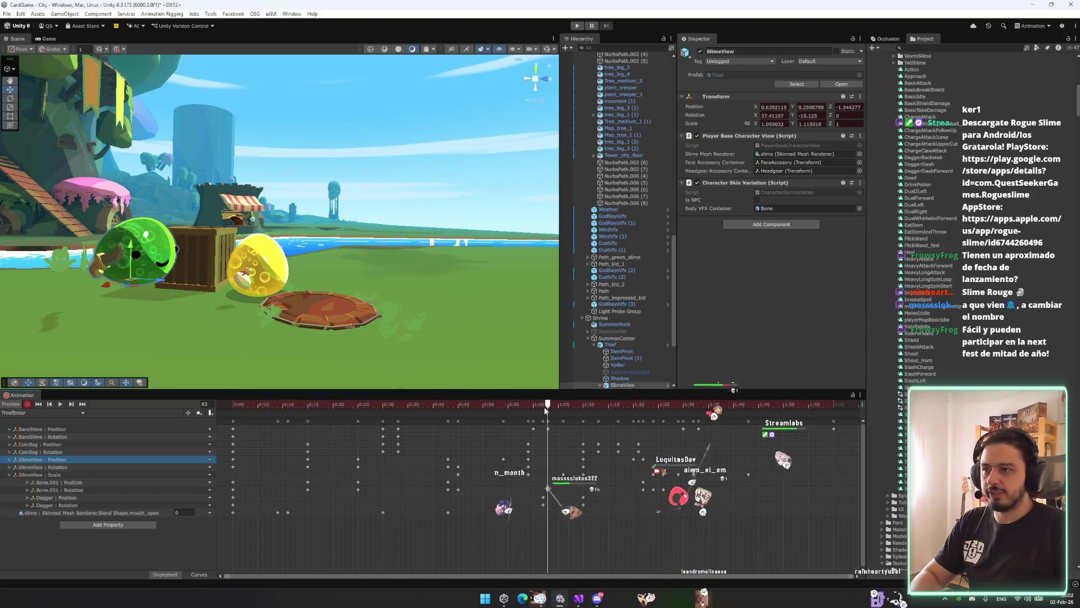
{"action": "left_click_drag", "start_coordinate": [533, 411], "coordinate": [589, 425]}
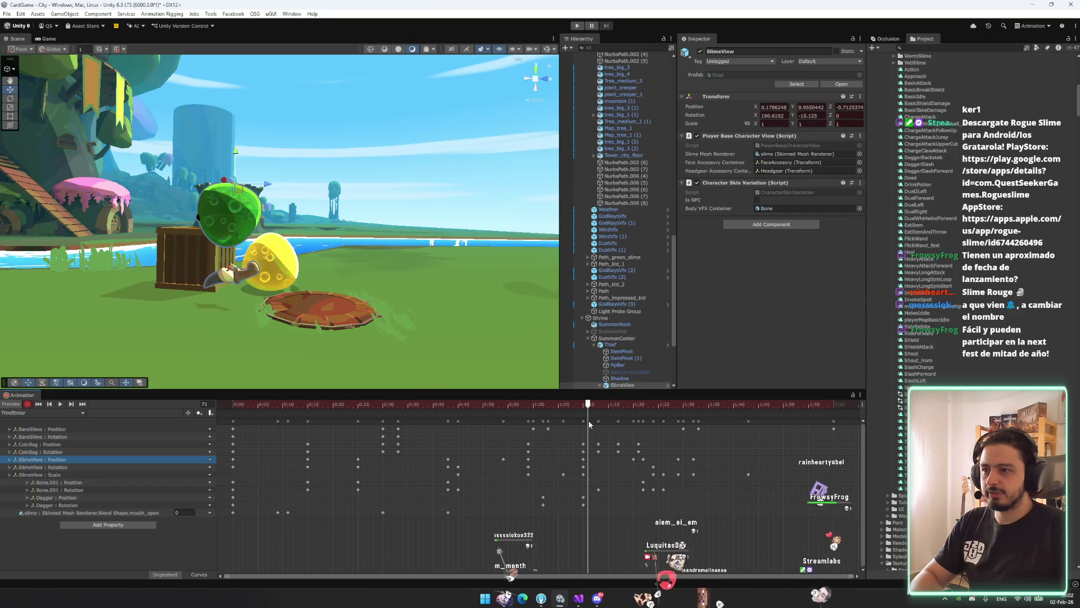
{"action": "mouse_move", "coordinate": [411, 259]}
{"action": "left_mouse_down", "text": "alt"}
{"action": "mouse_move", "coordinate": [383, 218]}
{"action": "mouse_move", "coordinate": [322, 193]}
{"action": "mouse_move", "coordinate": [293, 153]}
{"action": "mouse_move", "coordinate": [287, 166]}
{"action": "left_mouse_up", "text": "alt"}
{"action": "key", "text": "e"}
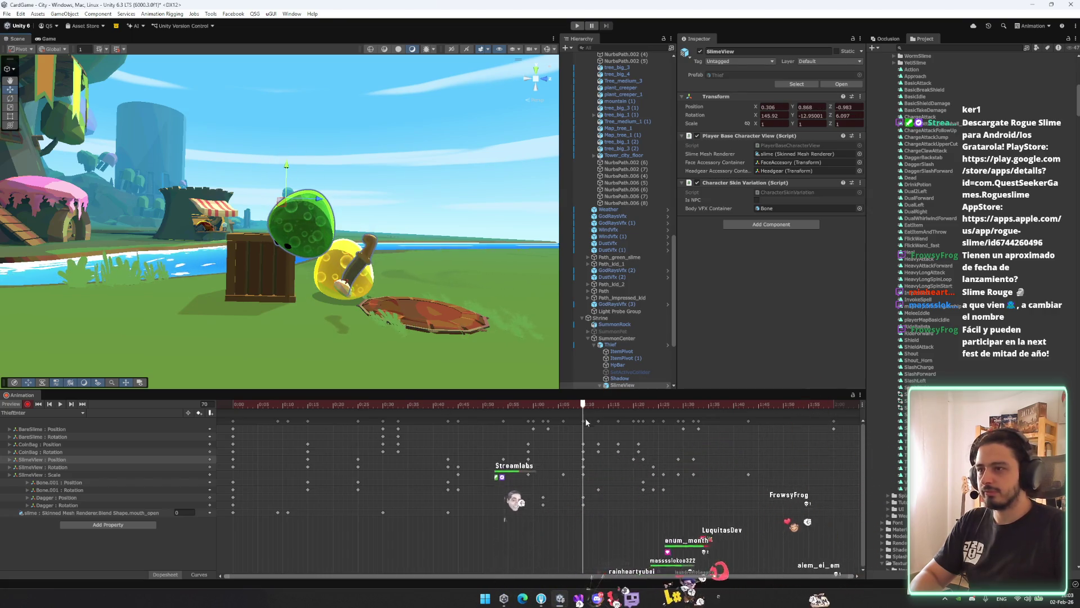
{"action": "mouse_move", "coordinate": [545, 404]}
{"action": "left_mouse_down"}
{"action": "mouse_move", "coordinate": [498, 397]}
{"action": "mouse_move", "coordinate": [629, 386]}
{"action": "mouse_move", "coordinate": [563, 389]}
{"action": "mouse_move", "coordinate": [634, 401]}
{"action": "left_mouse_up"}
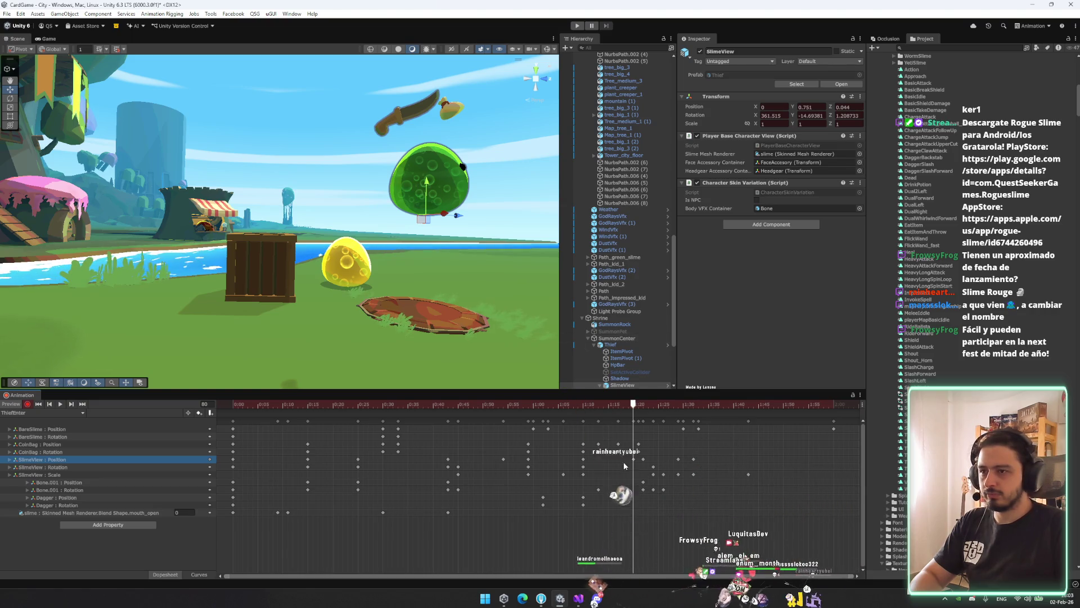
Delete the SlimeView Position key at frame 80 and the key two frames after it
{"action": "key", "text": "Delete"}
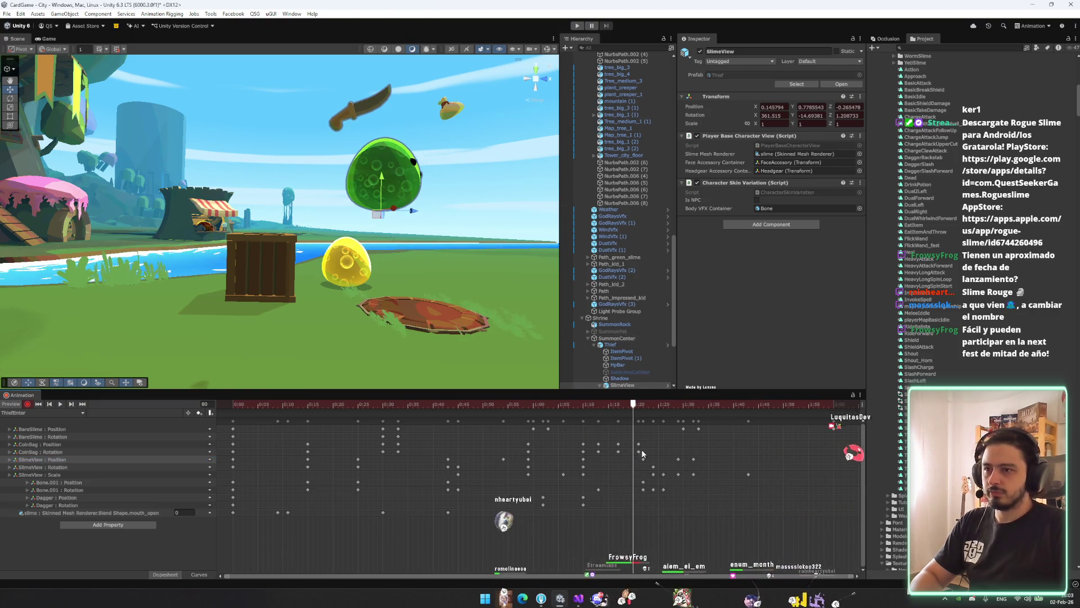
{"action": "key", "text": "period"}
{"action": "key", "text": "period"}
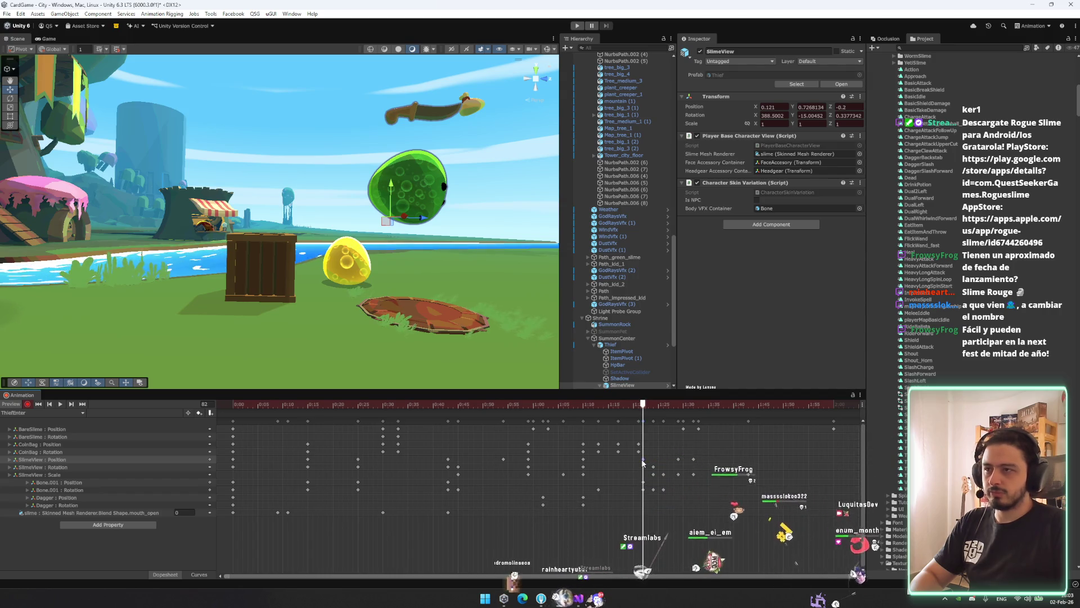
{"action": "key", "text": "Delete"}
Retime the keys, moving the SlimeView Rotation key later to 1:32
{"action": "mouse_move", "coordinate": [663, 404]}
{"action": "left_mouse_down"}
{"action": "mouse_move", "coordinate": [518, 403]}
{"action": "mouse_move", "coordinate": [680, 403]}
{"action": "left_mouse_up"}
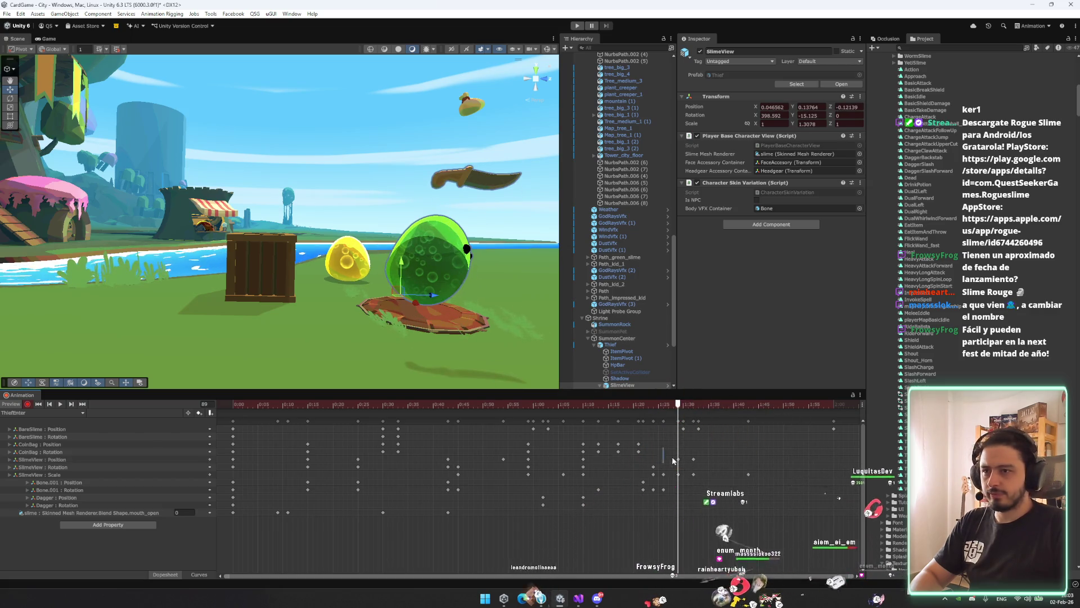
{"action": "left_click_drag", "start_coordinate": [664, 466], "coordinate": [680, 465]}
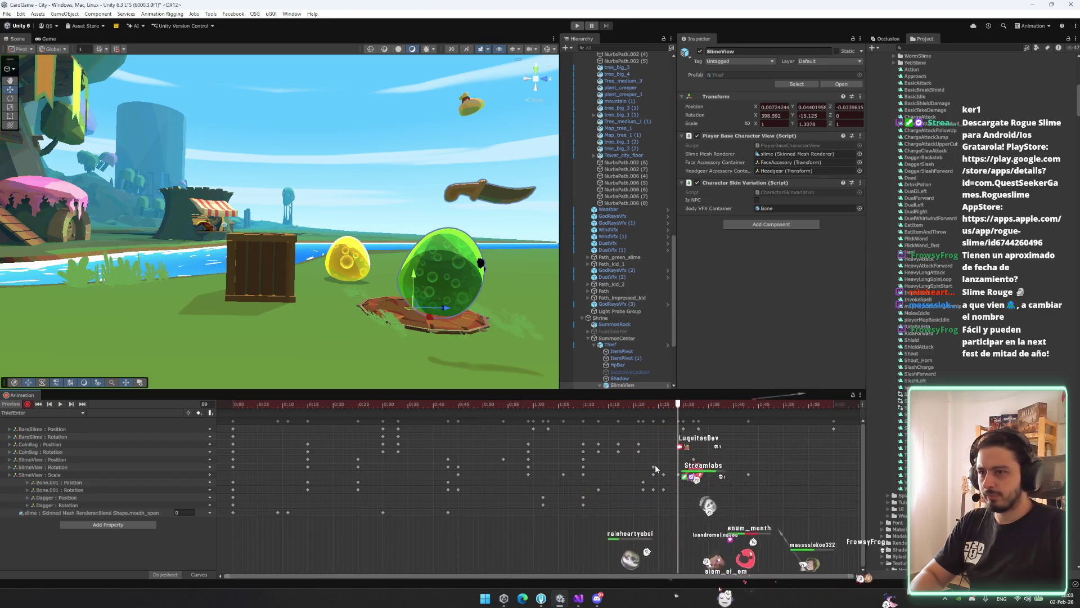
{"action": "left_click_drag", "start_coordinate": [656, 470], "coordinate": [694, 468]}
{"action": "mouse_move", "coordinate": [680, 408]}
{"action": "left_mouse_down"}
{"action": "mouse_move", "coordinate": [518, 413]}
{"action": "mouse_move", "coordinate": [678, 419]}
{"action": "left_mouse_up"}
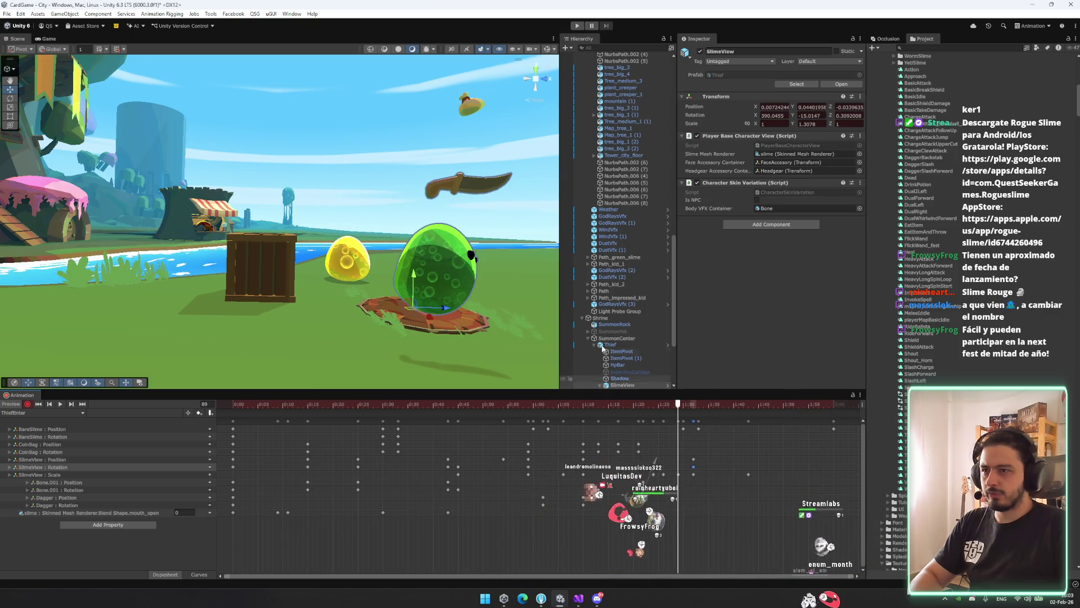
{"action": "left_click_drag", "start_coordinate": [315, 282], "coordinate": [364, 305]}
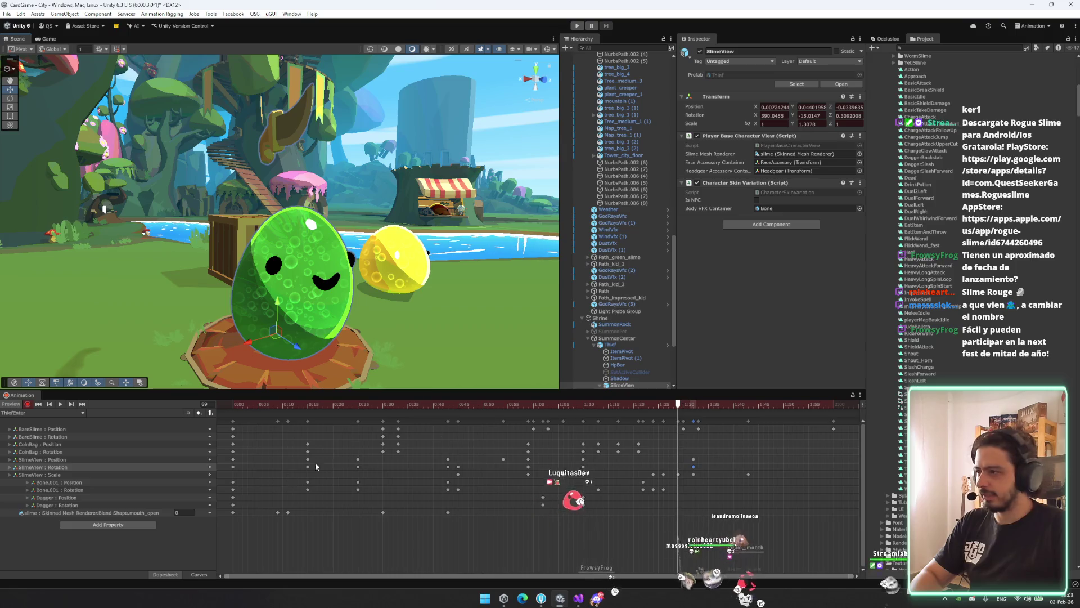
Box-select and delete the two SlimeView Scale keys between 1:22 and 1:28
{"action": "left_click_drag", "start_coordinate": [682, 472], "coordinate": [640, 485]}
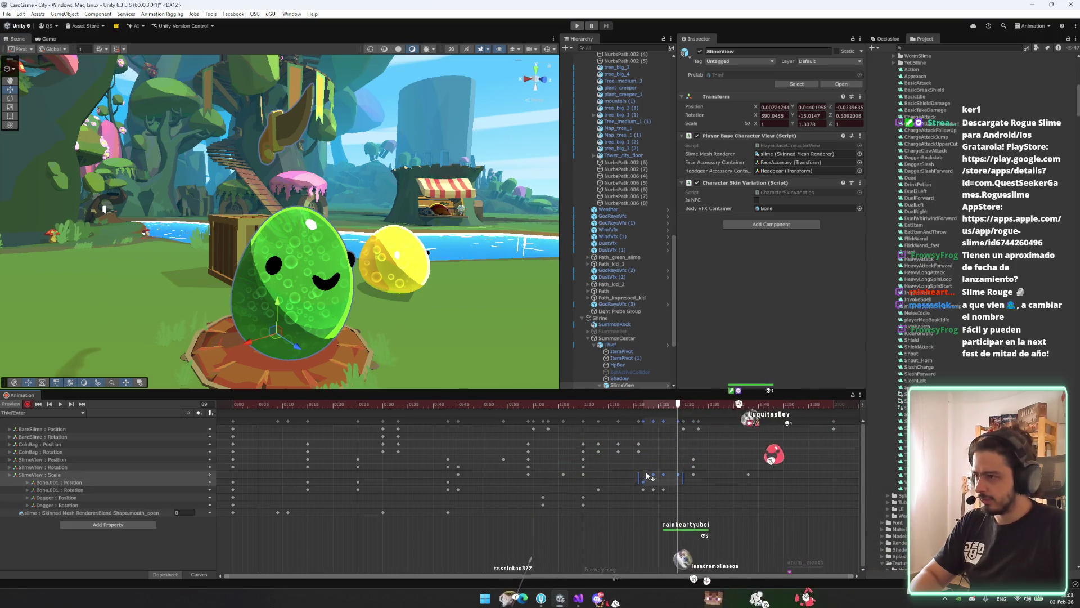
{"action": "left_click", "coordinate": [667, 479]}
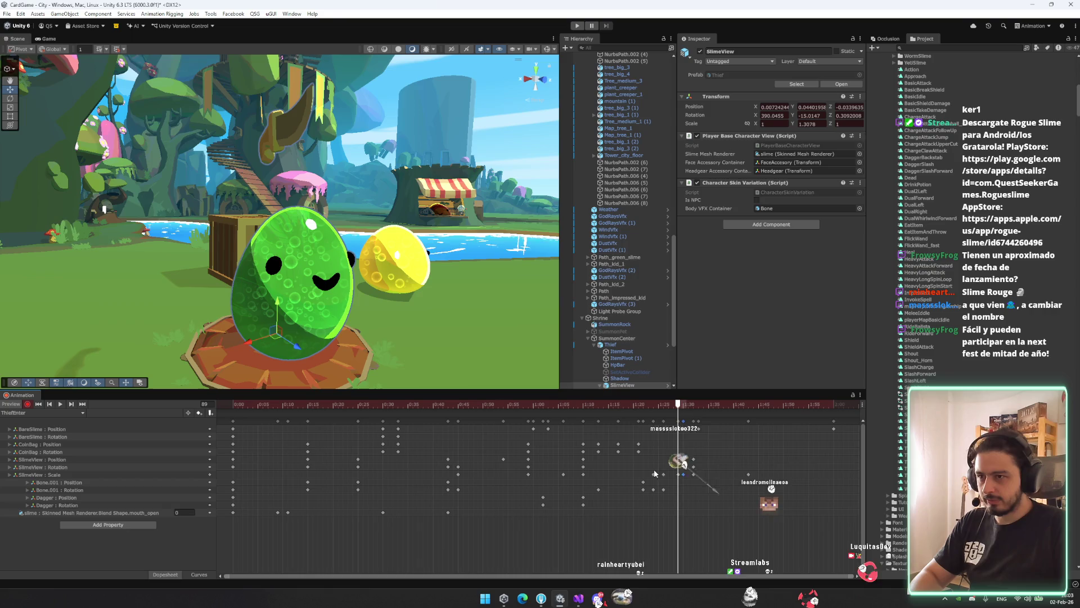
{"action": "left_click_drag", "start_coordinate": [644, 456], "coordinate": [681, 477]}
{"action": "key", "text": "Delete"}
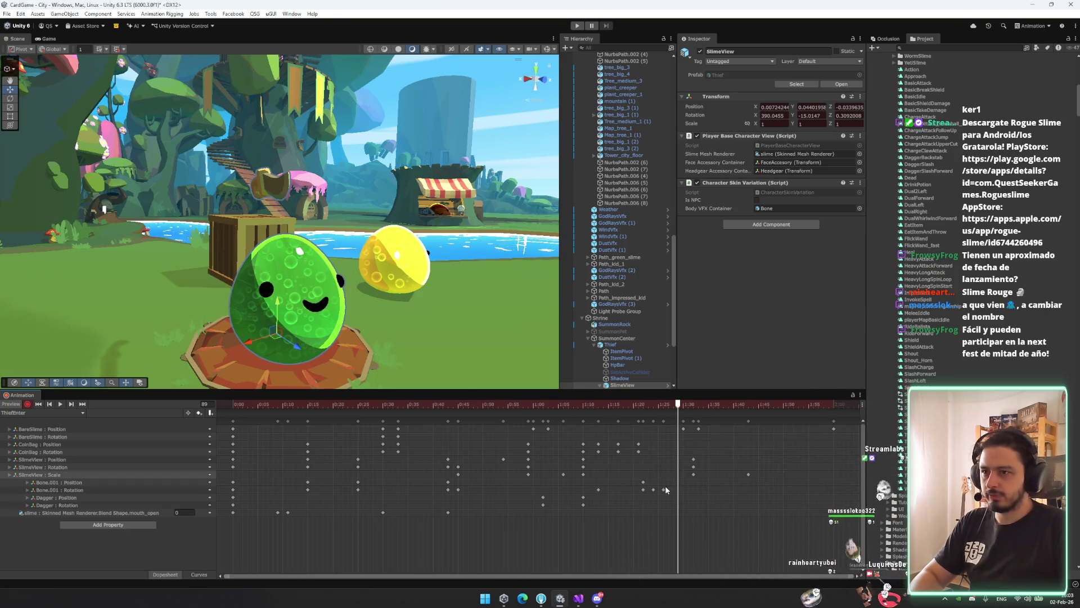
{"action": "left_click", "coordinate": [643, 483]}
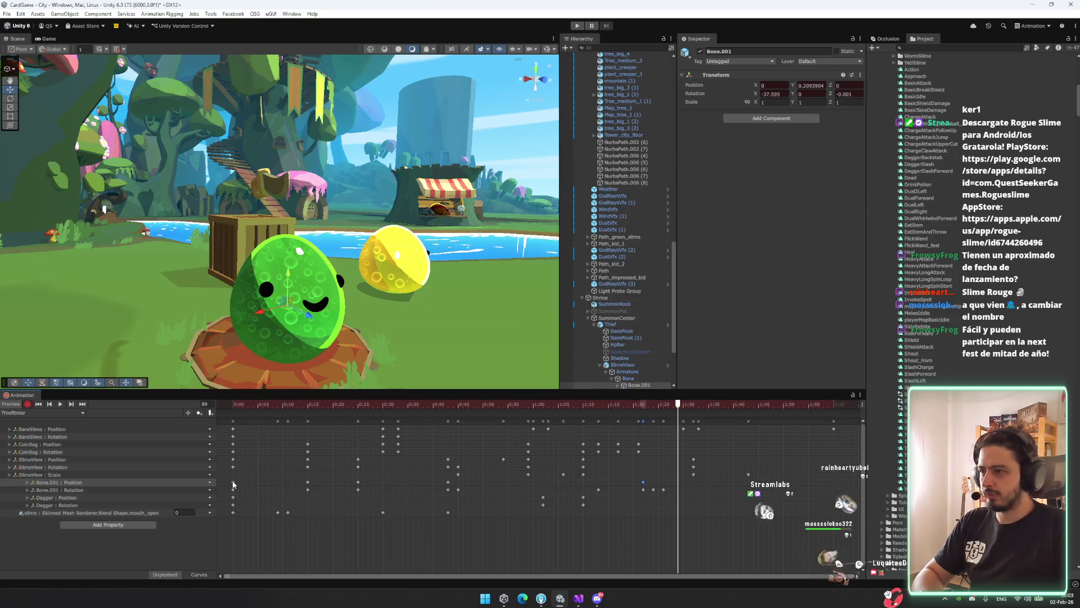
Go to frame 91 and expand the Bone.001 Rotation track into its axes
{"action": "left_click_drag", "start_coordinate": [227, 479], "coordinate": [238, 493]}
{"action": "left_click_drag", "start_coordinate": [679, 408], "coordinate": [693, 409]}
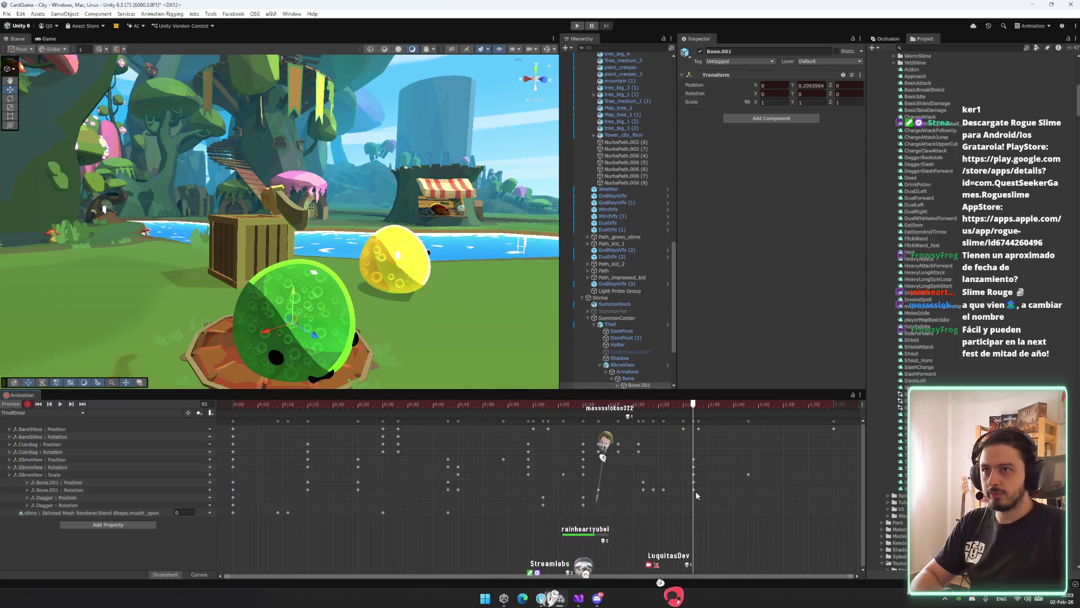
{"action": "left_click", "coordinate": [31, 490]}
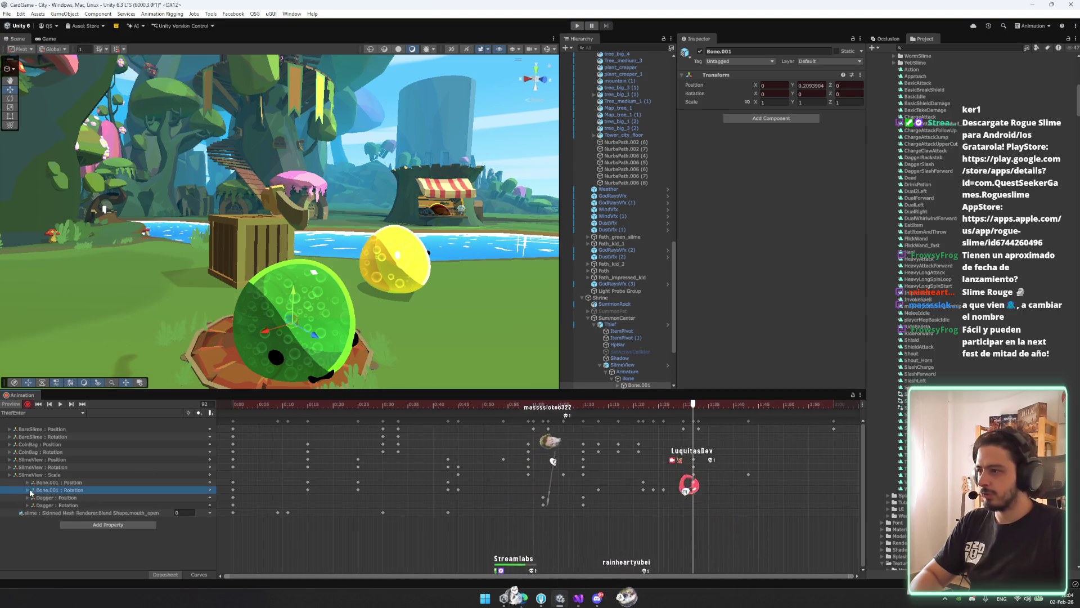
{"action": "left_click", "coordinate": [28, 491]}
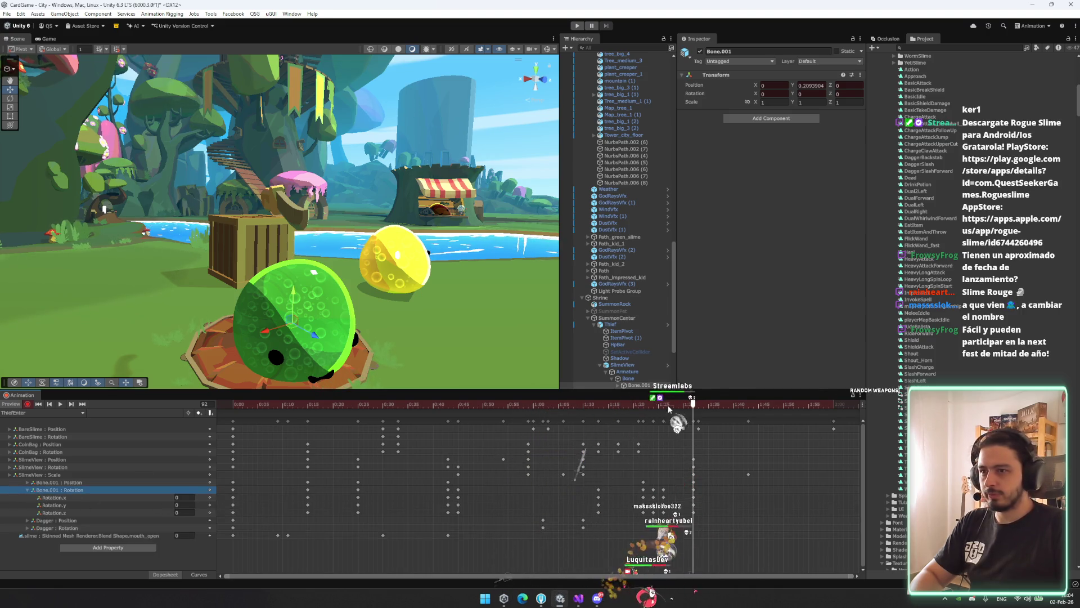
{"action": "mouse_move", "coordinate": [692, 406]}
{"action": "left_mouse_down"}
{"action": "mouse_move", "coordinate": [732, 407]}
{"action": "mouse_move", "coordinate": [691, 406]}
{"action": "left_mouse_up"}
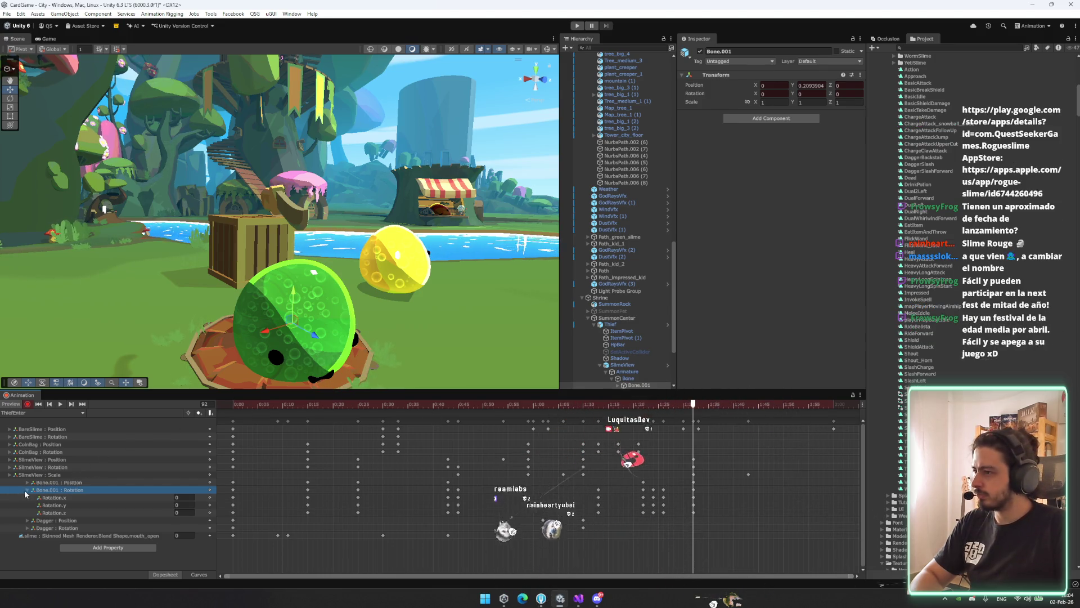
Change the SlimeView Rotation.x key from 398.59 to 360, then rewind the preview
{"action": "left_click", "coordinate": [10, 467]}
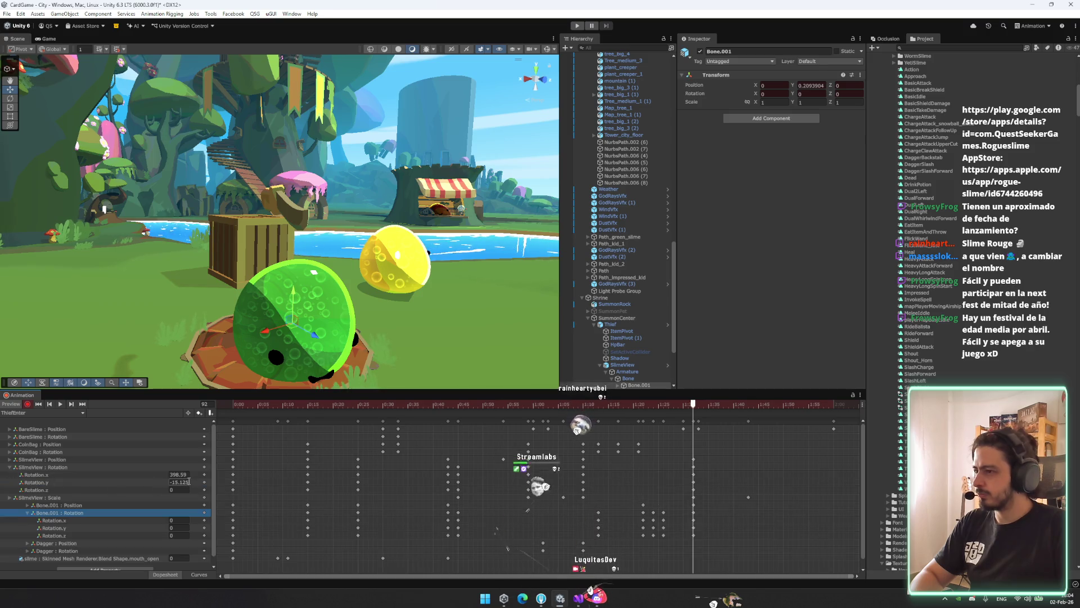
{"action": "left_click", "coordinate": [183, 484]}
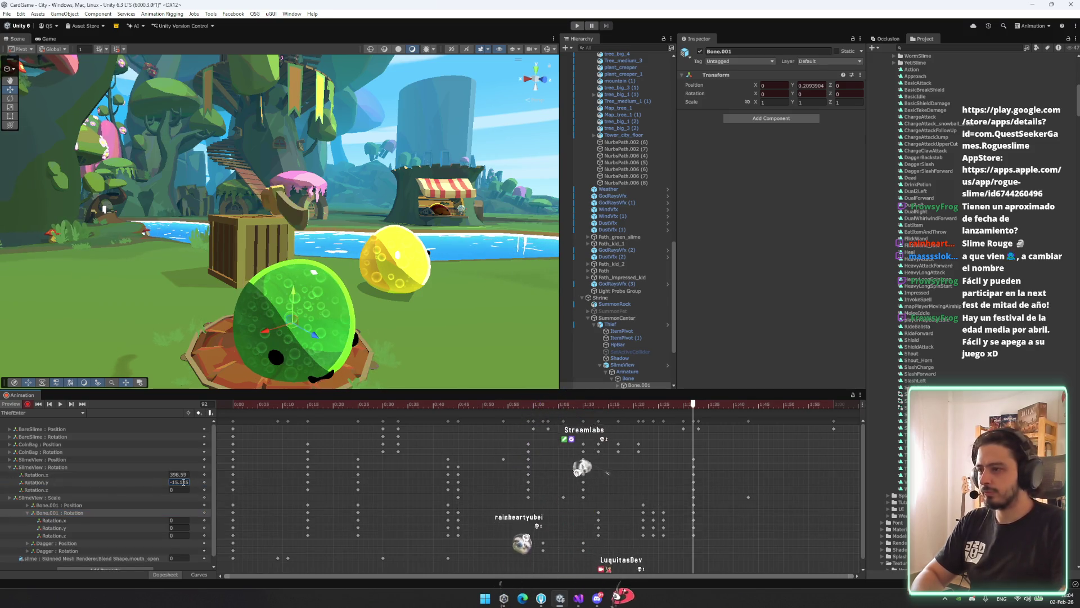
{"action": "type", "text": "160"}
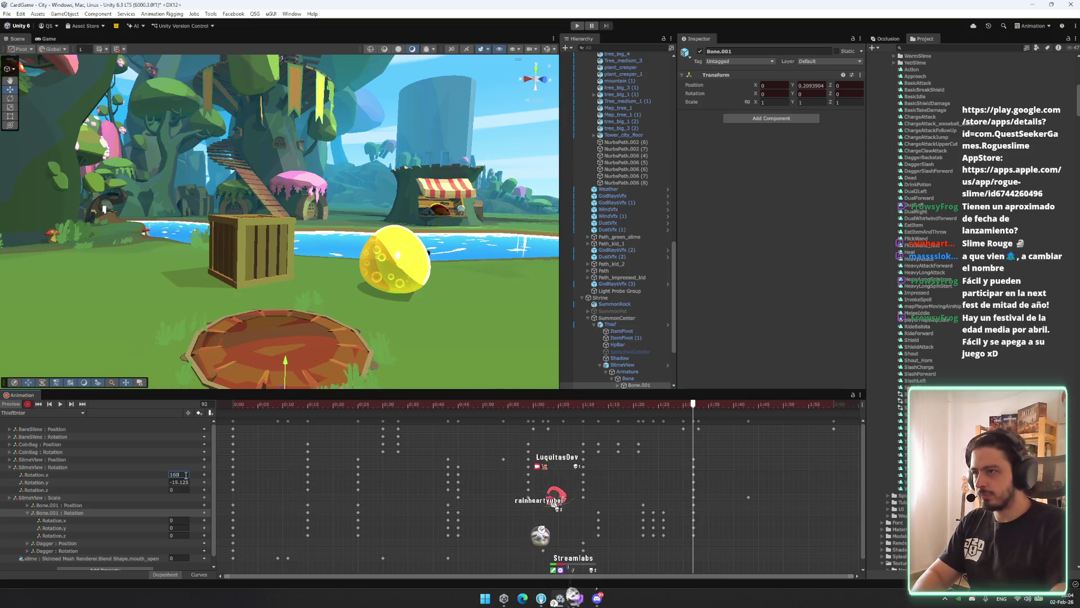
{"action": "type", "text": "360"}
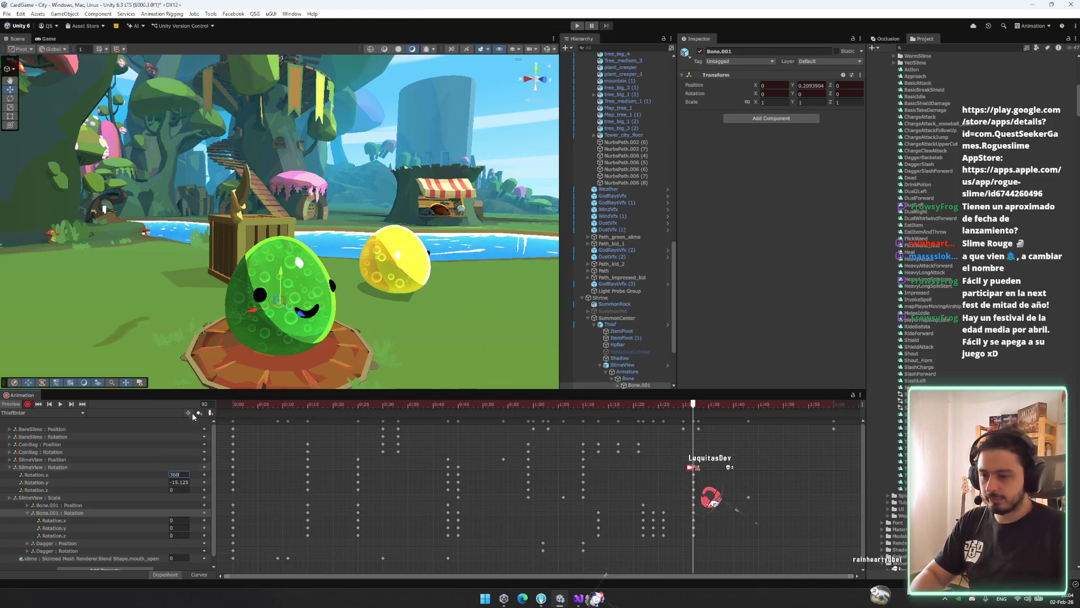
{"action": "mouse_move", "coordinate": [264, 405]}
{"action": "left_mouse_down"}
{"action": "mouse_move", "coordinate": [382, 419]}
{"action": "mouse_move", "coordinate": [252, 413]}
{"action": "left_mouse_up"}
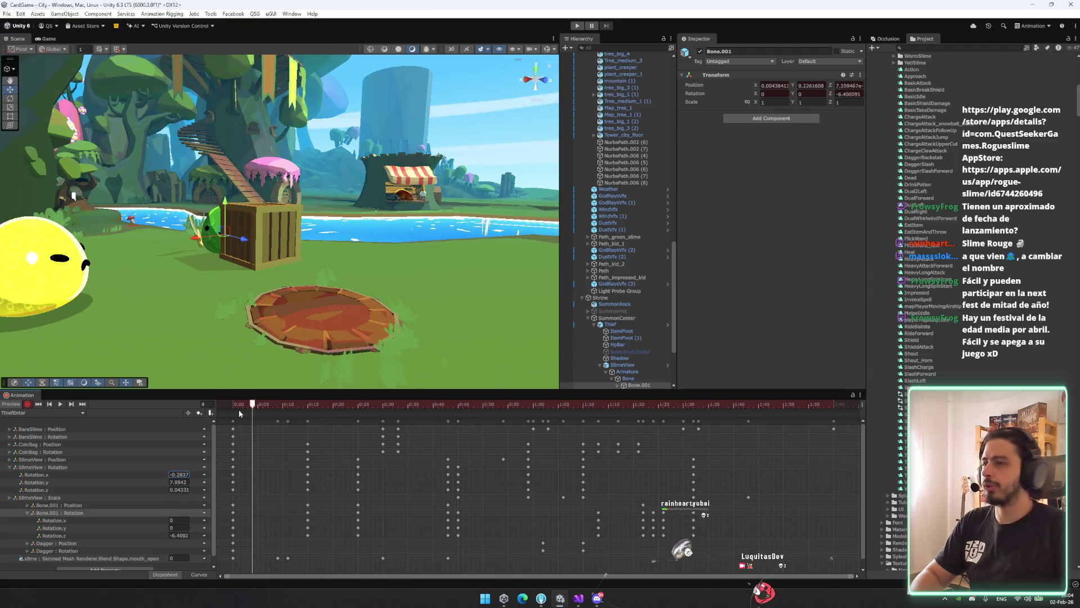
{"action": "left_click", "coordinate": [60, 403]}
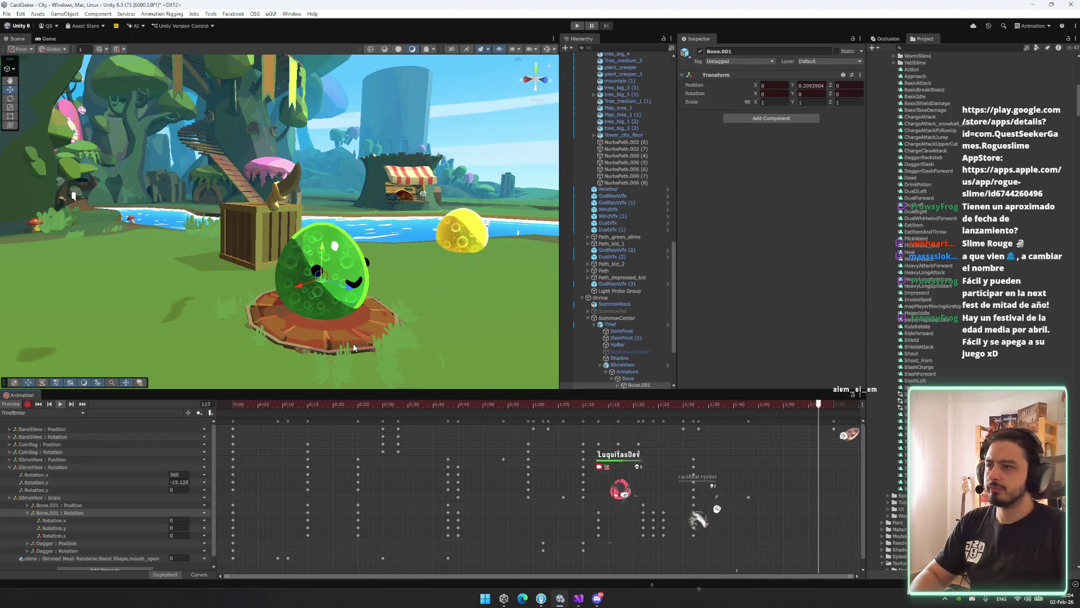
{"action": "mouse_move", "coordinate": [353, 343]}
{"action": "left_mouse_down"}
{"action": "mouse_move", "coordinate": [501, 257]}
{"action": "mouse_move", "coordinate": [464, 277]}
{"action": "left_mouse_up"}
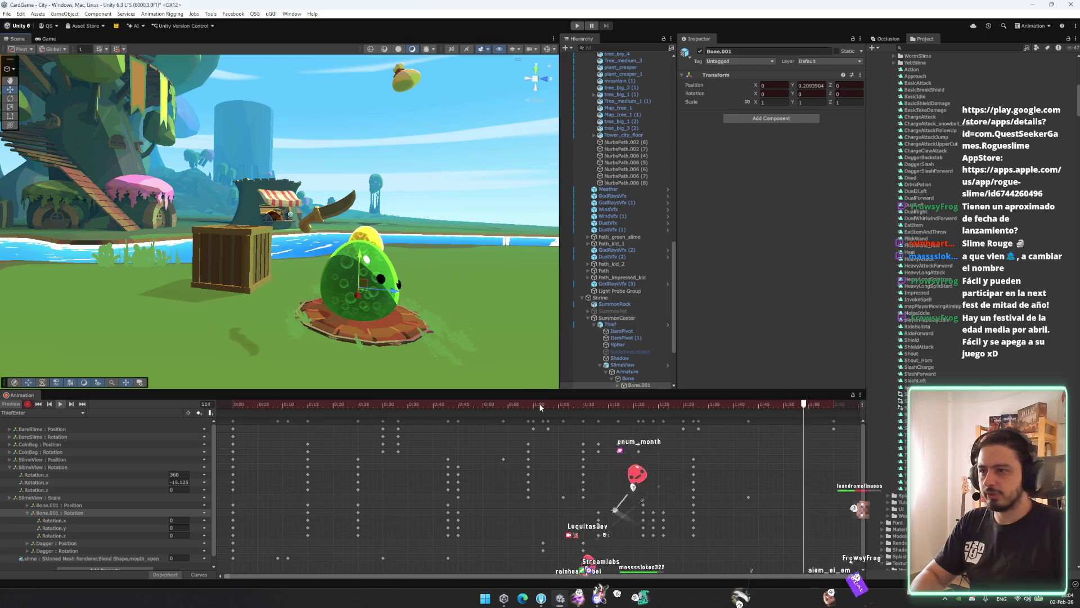
{"action": "left_click", "coordinate": [271, 406]}
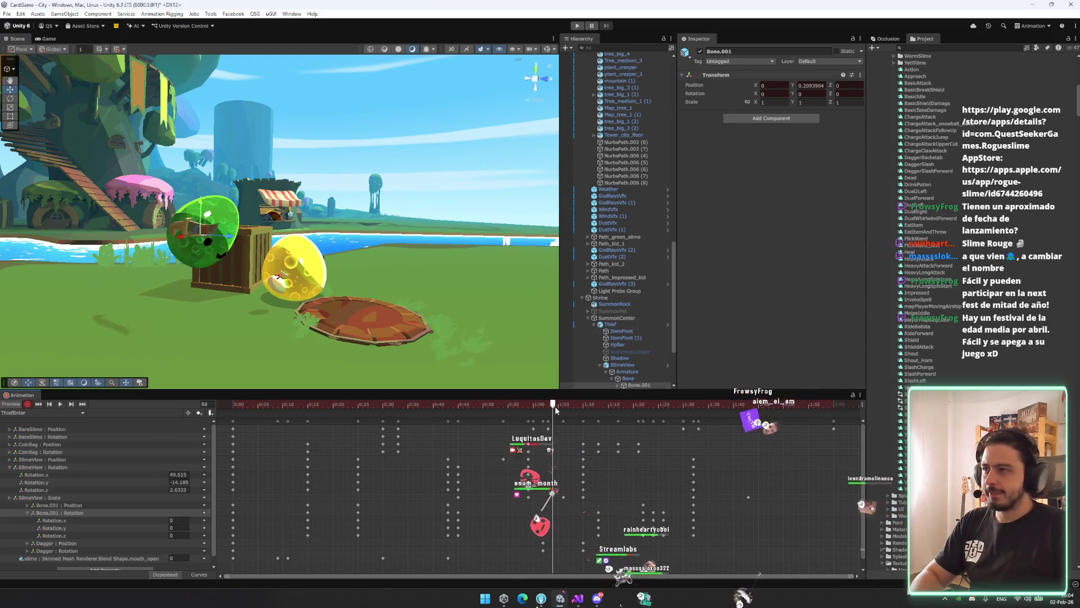
{"action": "left_click_drag", "start_coordinate": [555, 406], "coordinate": [565, 408]}
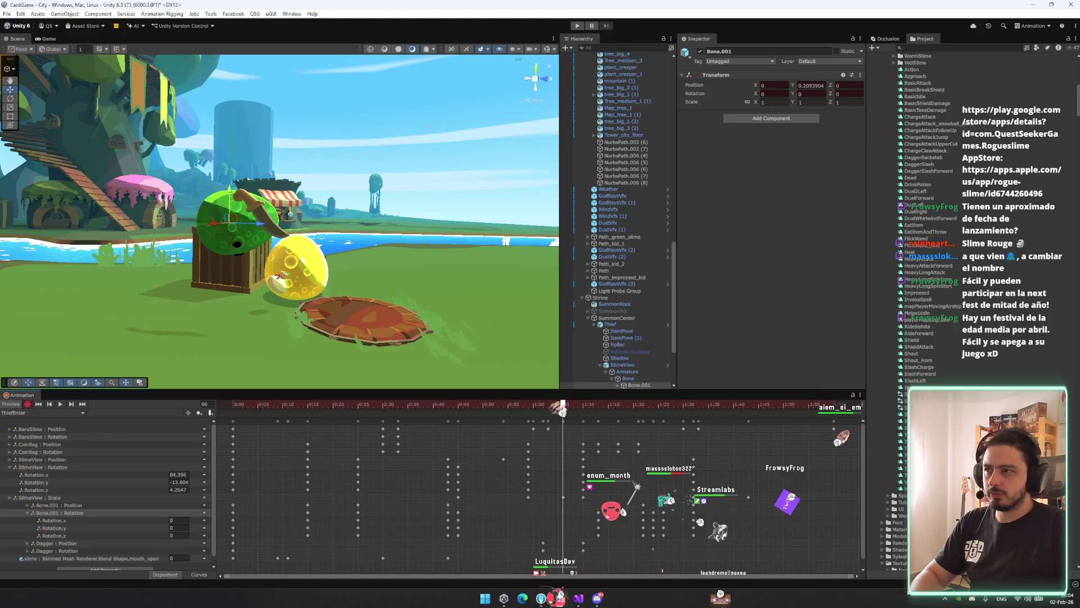
{"action": "left_click", "coordinate": [62, 498]}
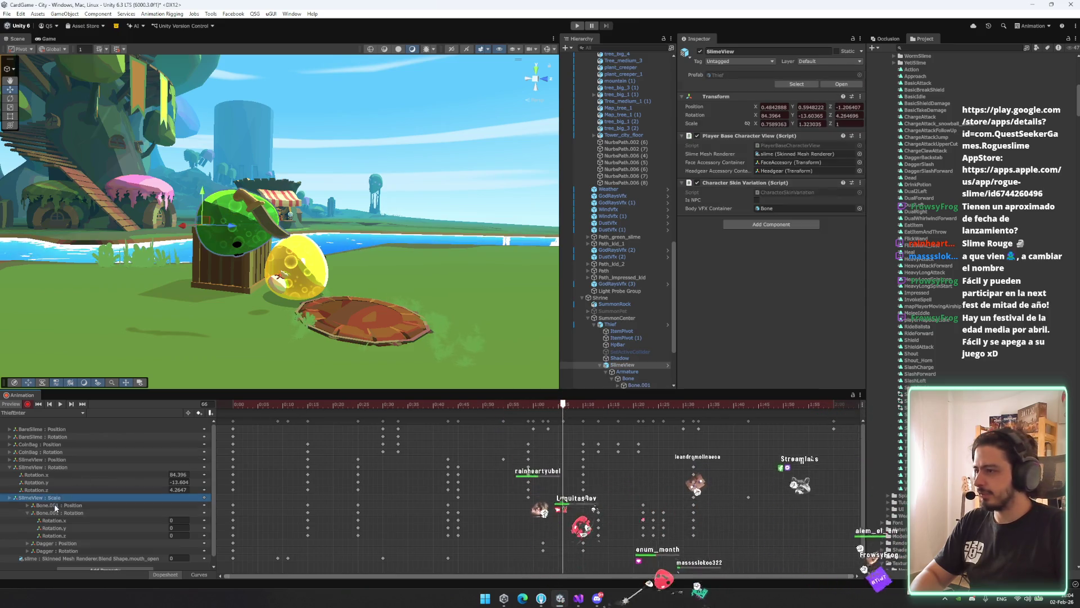
{"action": "left_click", "coordinate": [27, 513]}
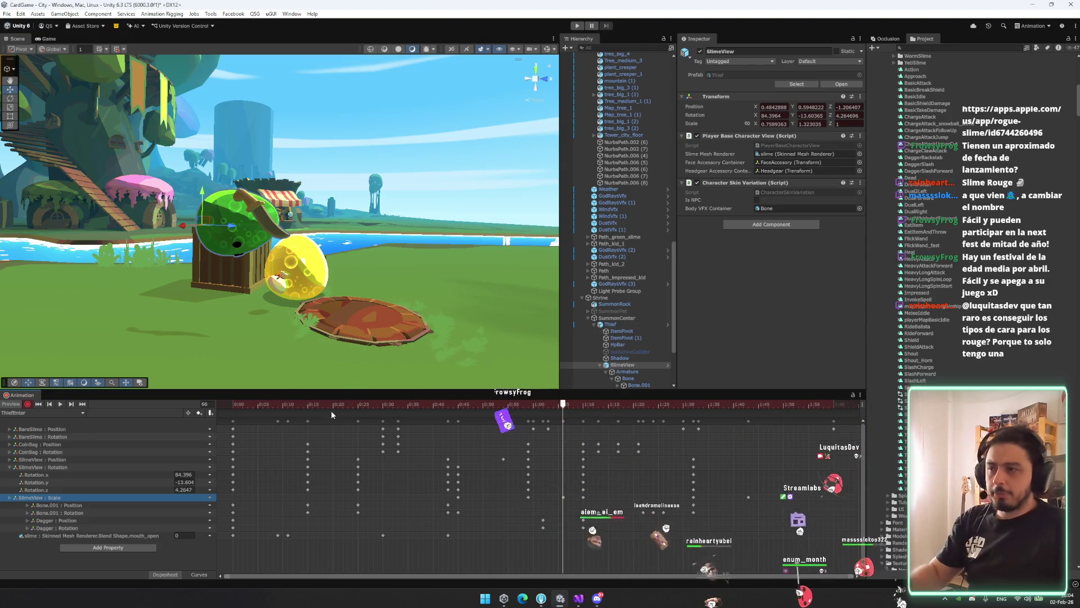
{"action": "mouse_move", "coordinate": [563, 404]}
{"action": "left_mouse_down"}
{"action": "mouse_move", "coordinate": [604, 417]}
{"action": "mouse_move", "coordinate": [571, 420]}
{"action": "mouse_move", "coordinate": [599, 423]}
{"action": "left_mouse_up"}
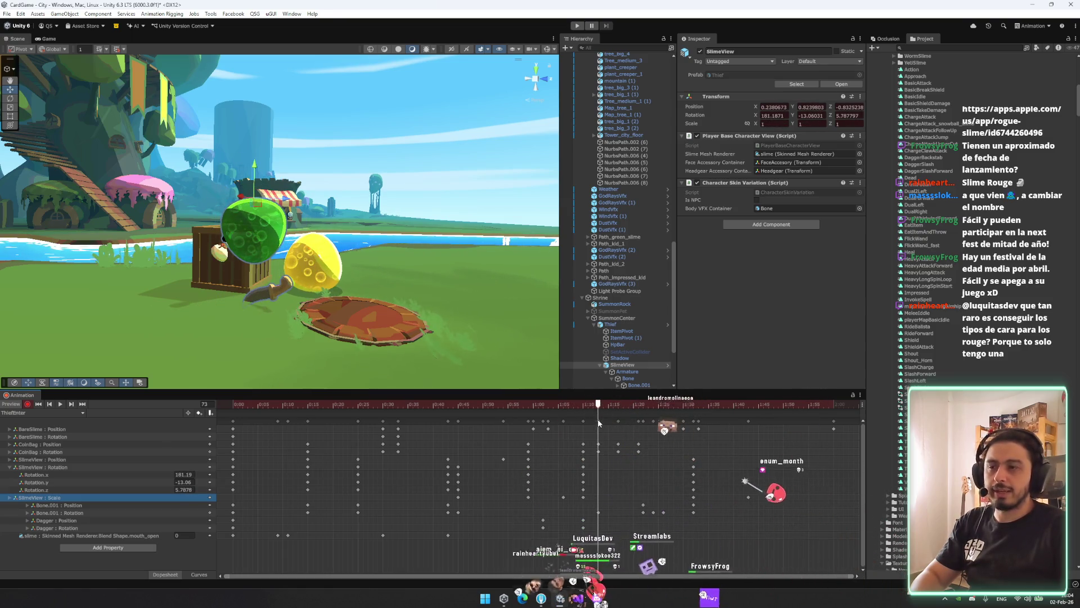
Move the Dagger down and to the left on the slime
{"action": "scroll", "coordinate": [632, 371], "scroll_direction": "down", "scroll_amount": 5}
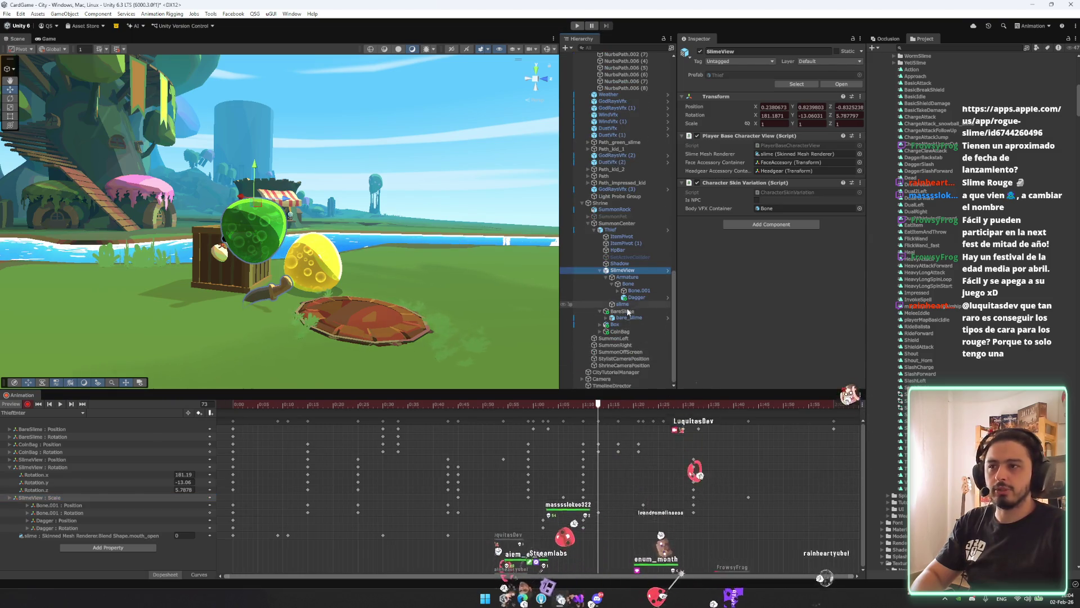
{"action": "left_click", "coordinate": [636, 297]}
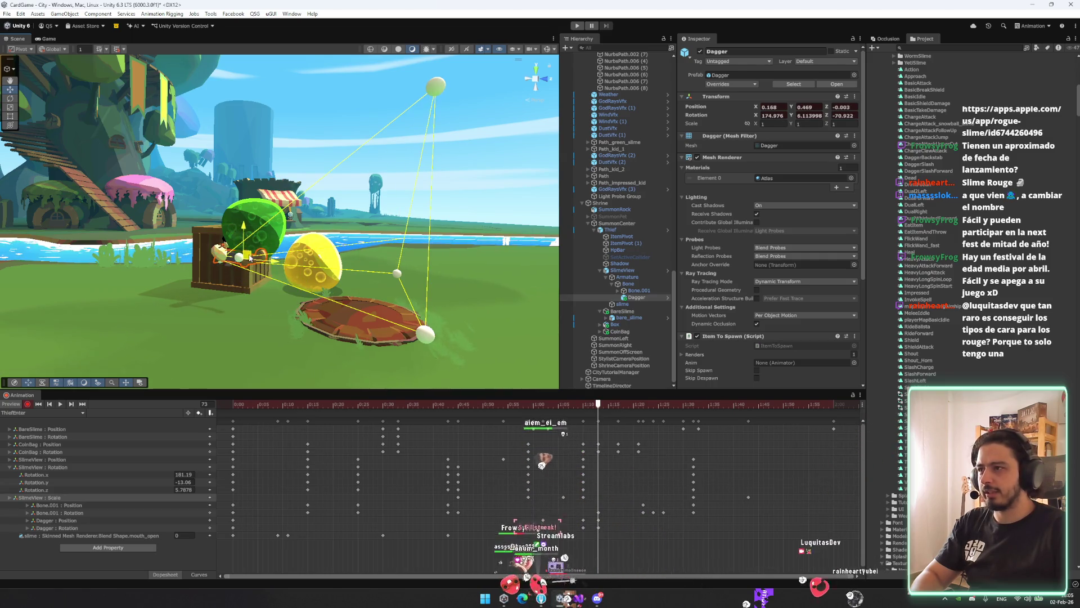
{"action": "key", "text": "w"}
{"action": "scroll", "coordinate": [292, 270], "scroll_direction": "up", "scroll_amount": 5}
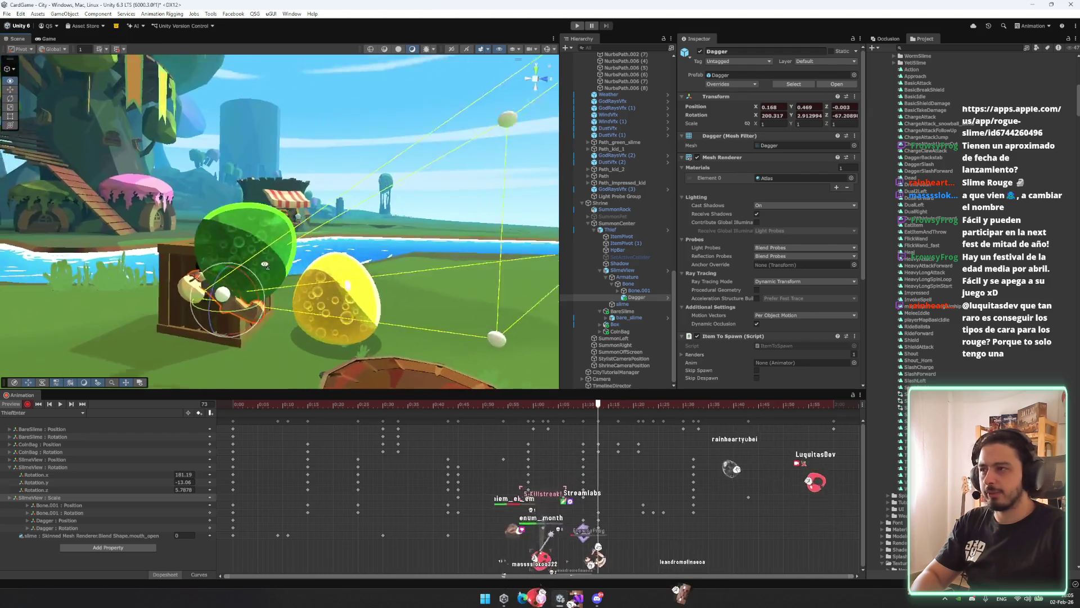
{"action": "mouse_move", "coordinate": [318, 272]}
{"action": "left_mouse_down"}
{"action": "mouse_move", "coordinate": [280, 312]}
{"action": "mouse_move", "coordinate": [392, 292]}
{"action": "left_mouse_up"}
{"action": "left_click", "coordinate": [400, 286]}
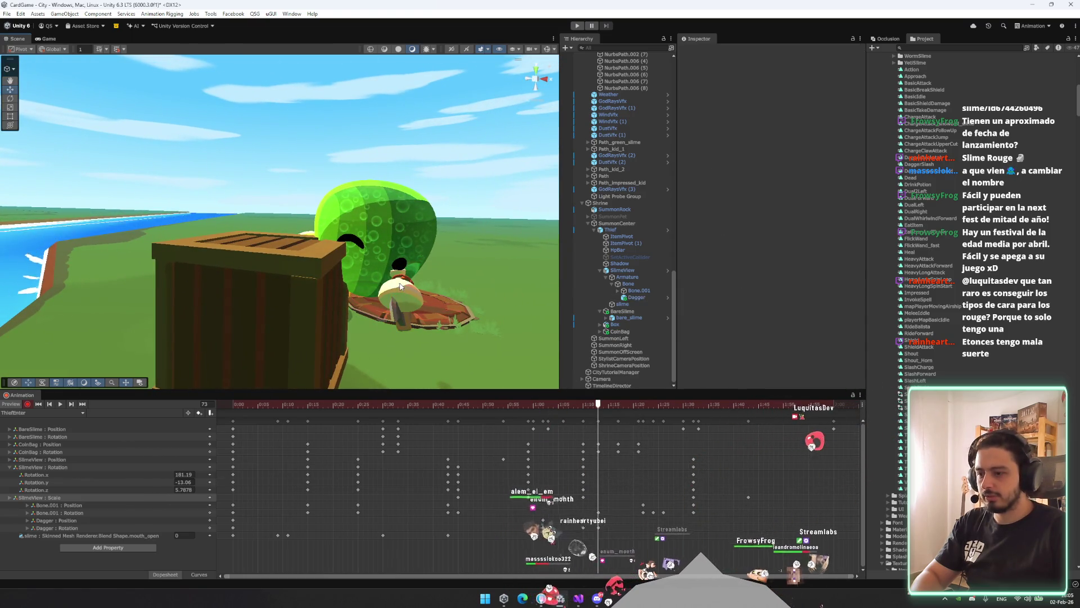
{"action": "left_click", "coordinate": [402, 285]}
{"action": "left_click_drag", "start_coordinate": [415, 276], "coordinate": [392, 428], "text": "alt"}
Select the CoinBag position track and scrub to frame 81 with the coin bag in view
{"action": "mouse_move", "coordinate": [560, 409]}
{"action": "left_mouse_down"}
{"action": "mouse_move", "coordinate": [405, 394]}
{"action": "mouse_move", "coordinate": [327, 400]}
{"action": "mouse_move", "coordinate": [615, 388]}
{"action": "left_mouse_up"}
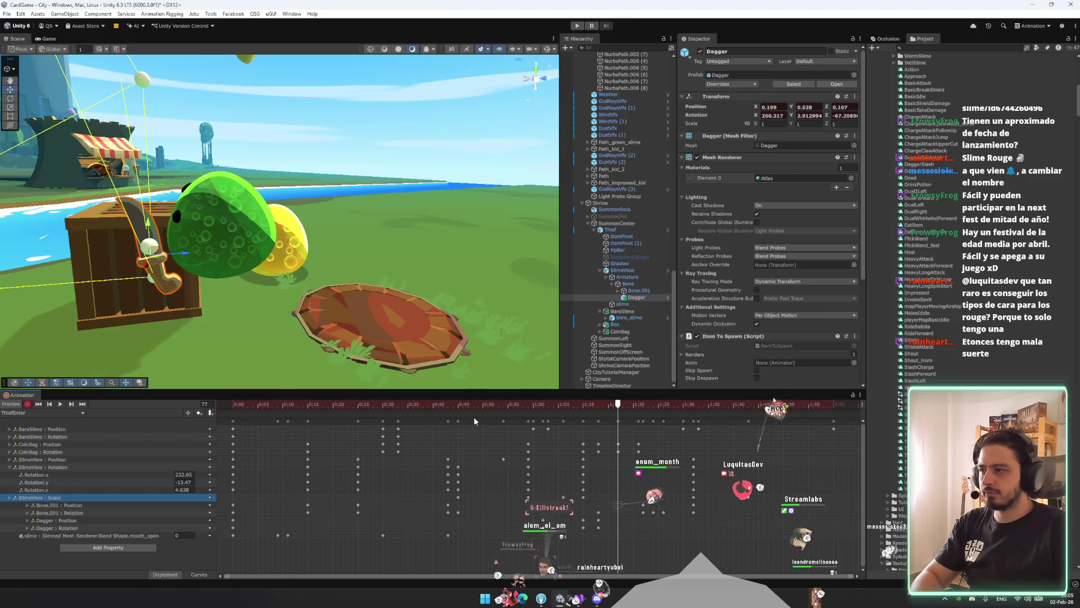
{"action": "left_click", "coordinate": [258, 447]}
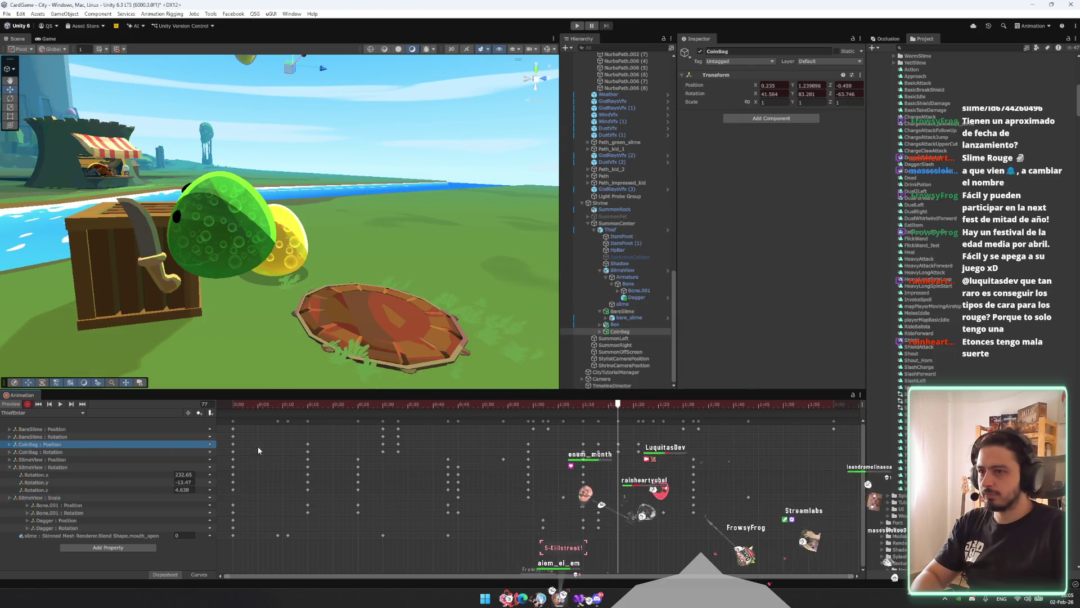
{"action": "left_click", "coordinate": [599, 405]}
{"action": "left_click_drag", "start_coordinate": [599, 404], "coordinate": [619, 405]}
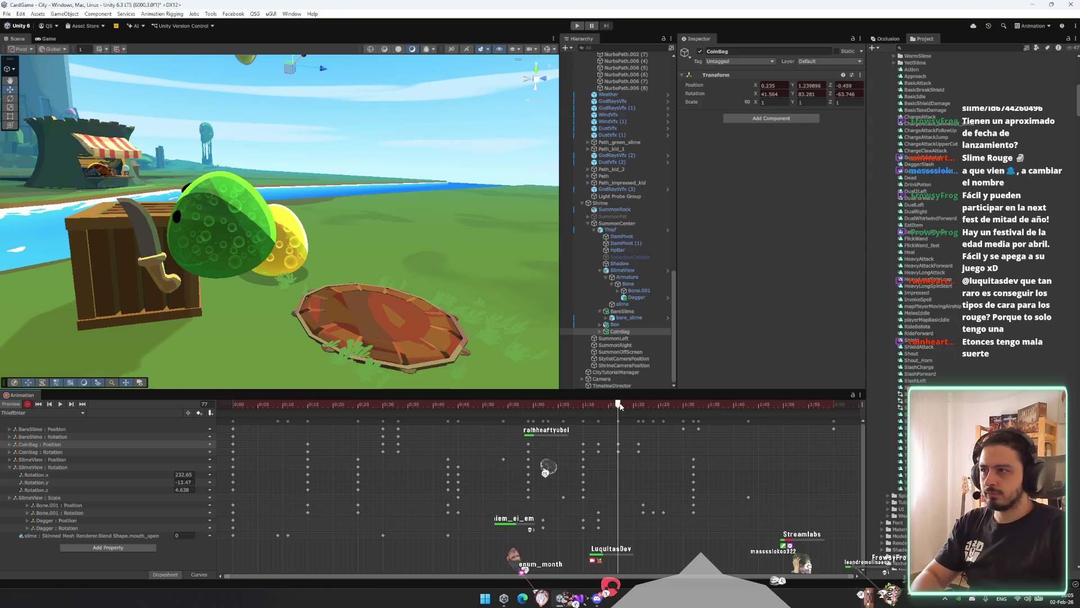
{"action": "left_click_drag", "start_coordinate": [291, 180], "coordinate": [309, 185]}
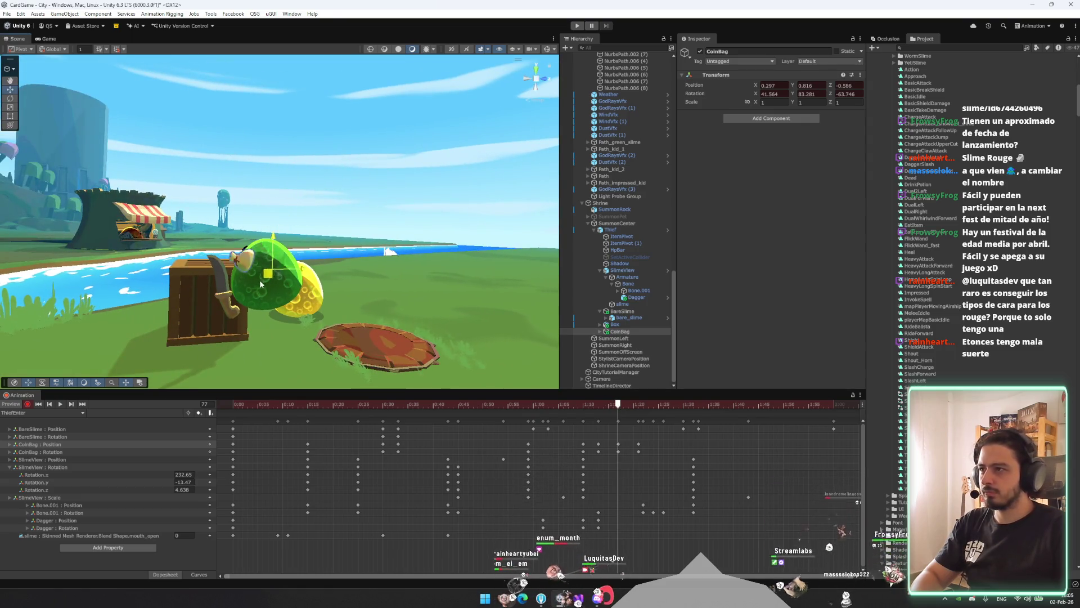
{"action": "left_click_drag", "start_coordinate": [250, 289], "coordinate": [368, 289]}
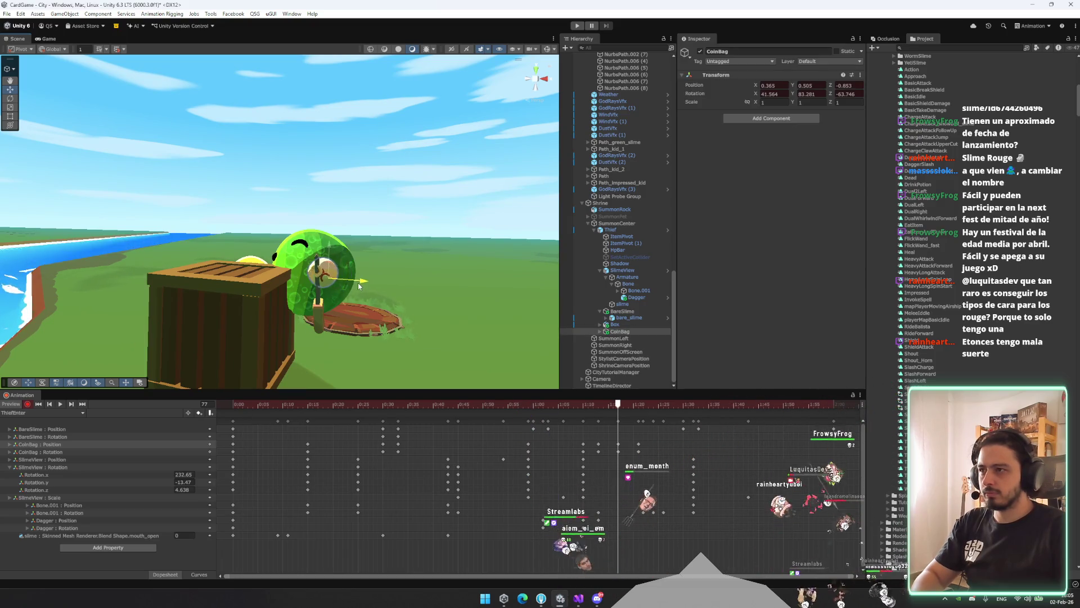
{"action": "scroll", "coordinate": [353, 288], "scroll_direction": "up", "scroll_amount": 5}
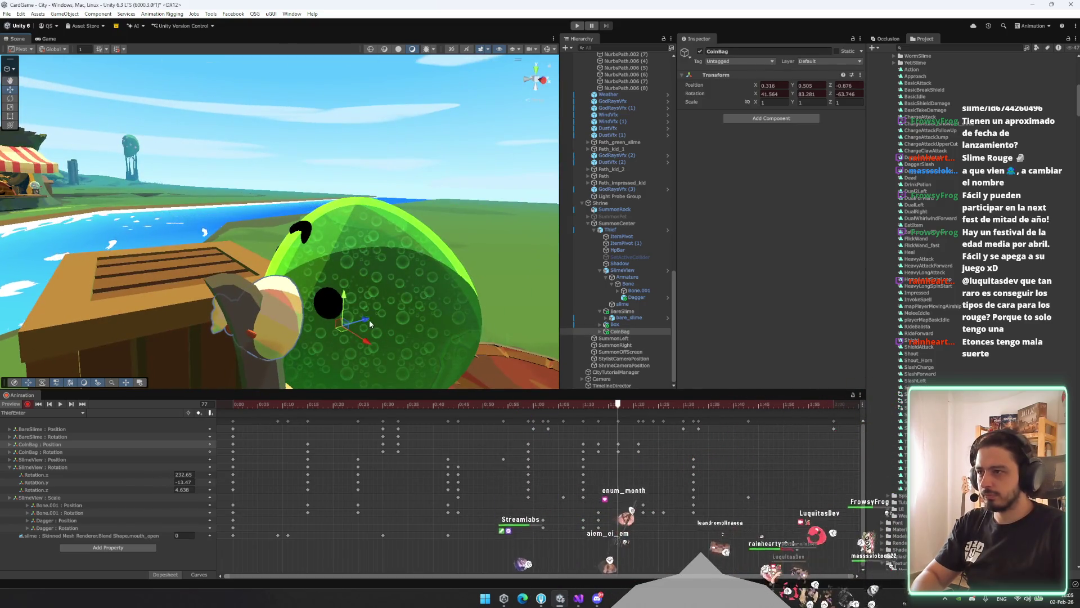
{"action": "left_click_drag", "start_coordinate": [619, 405], "coordinate": [638, 406]}
{"action": "scroll", "coordinate": [485, 302], "scroll_direction": "down", "scroll_amount": 5}
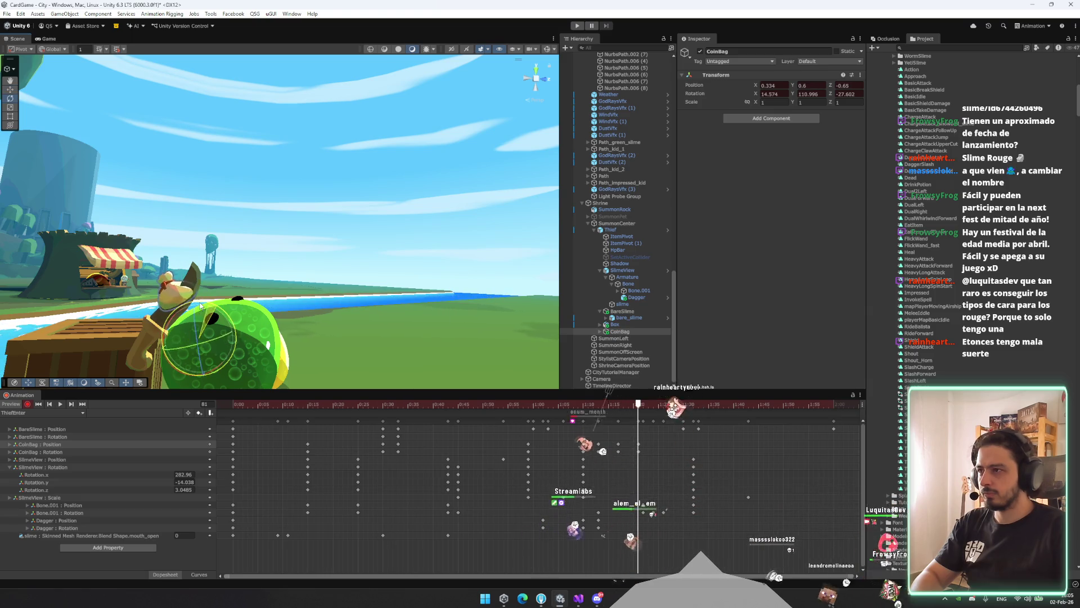
At frame 81, tilt the coin bag using centre pivot and local rotation handles
{"action": "key", "text": "z"}
{"action": "key", "text": "x"}
{"action": "left_click_drag", "start_coordinate": [199, 305], "coordinate": [198, 261]}
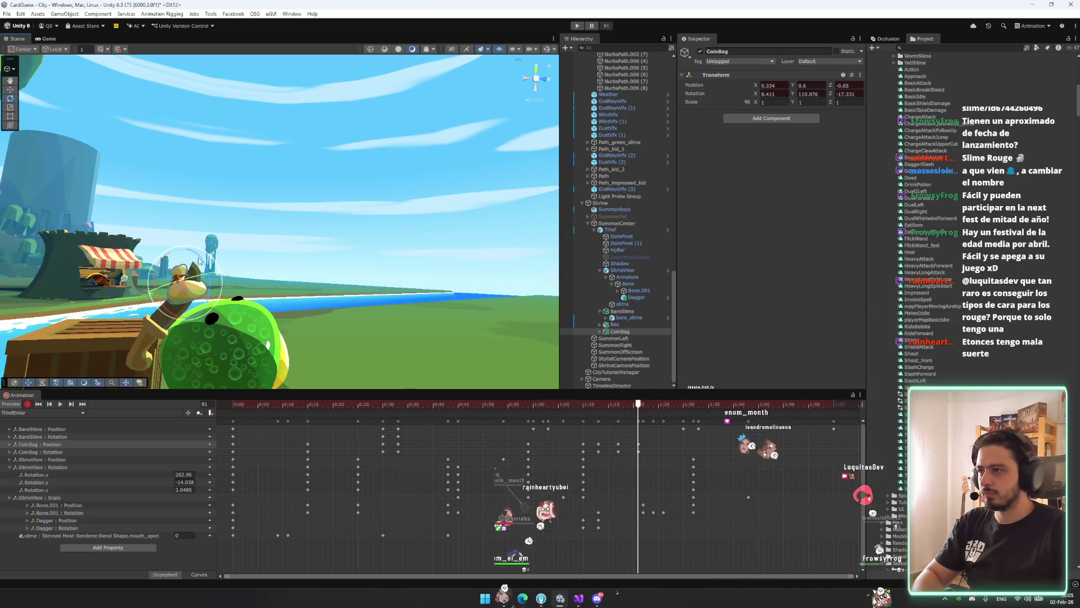
{"action": "key", "text": "x"}
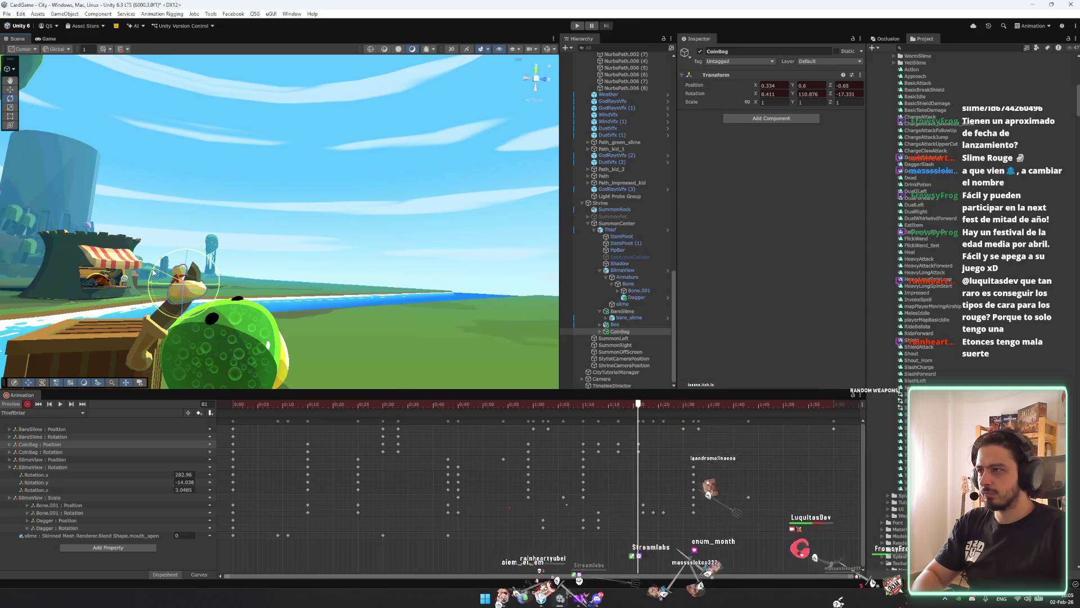
{"action": "key", "text": "w"}
{"action": "mouse_move", "coordinate": [135, 305]}
{"action": "left_mouse_down"}
{"action": "mouse_move", "coordinate": [358, 278]}
{"action": "mouse_move", "coordinate": [378, 266]}
{"action": "mouse_move", "coordinate": [281, 260]}
{"action": "left_mouse_up"}
At frame 87, lower the coin bag and move it toward the dagger
{"action": "left_click_drag", "start_coordinate": [645, 409], "coordinate": [670, 414]}
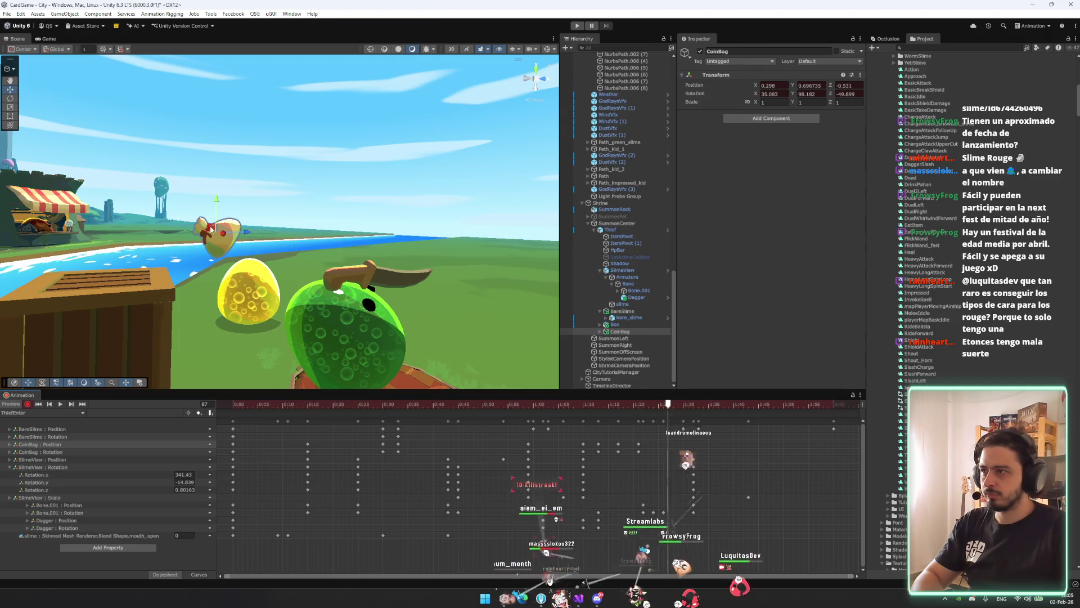
{"action": "left_click_drag", "start_coordinate": [412, 289], "coordinate": [405, 282]}
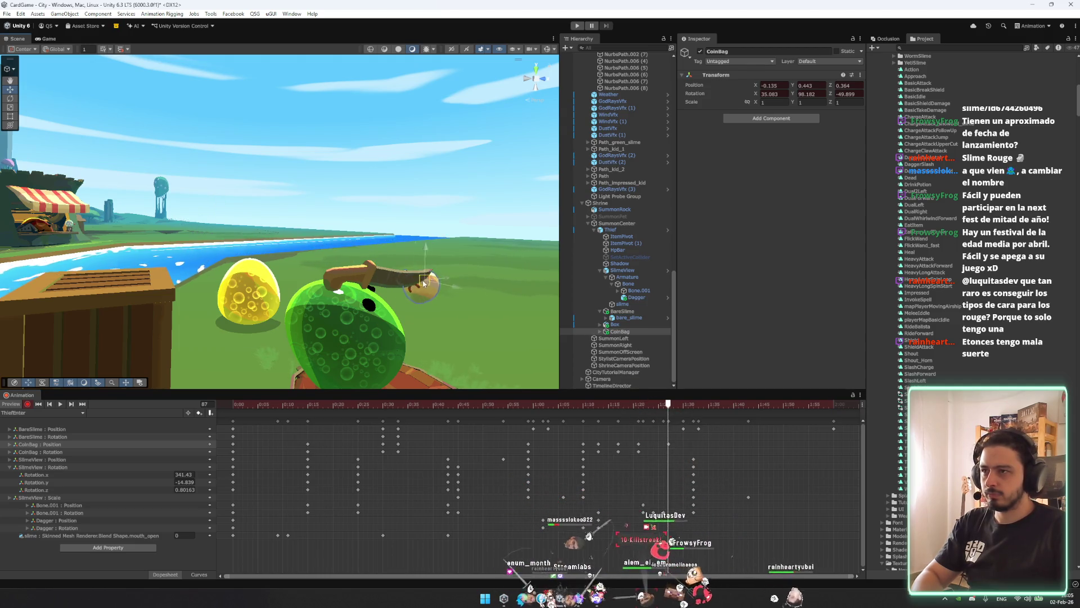
{"action": "mouse_move", "coordinate": [420, 272]}
{"action": "left_mouse_down"}
{"action": "mouse_move", "coordinate": [315, 256]}
{"action": "mouse_move", "coordinate": [321, 250]}
{"action": "left_mouse_up"}
{"action": "key", "text": "e"}
{"action": "key", "text": "w"}
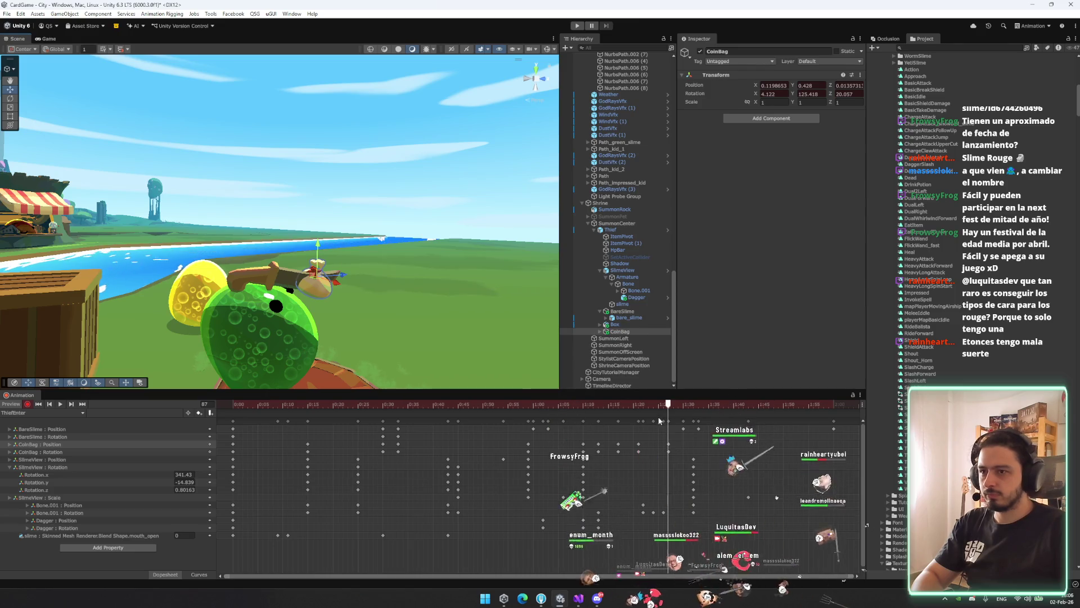
At frame 92, settle the coin bag onto the green slime's head, rotated -18.7° on X
{"action": "left_click_drag", "start_coordinate": [668, 404], "coordinate": [693, 410]}
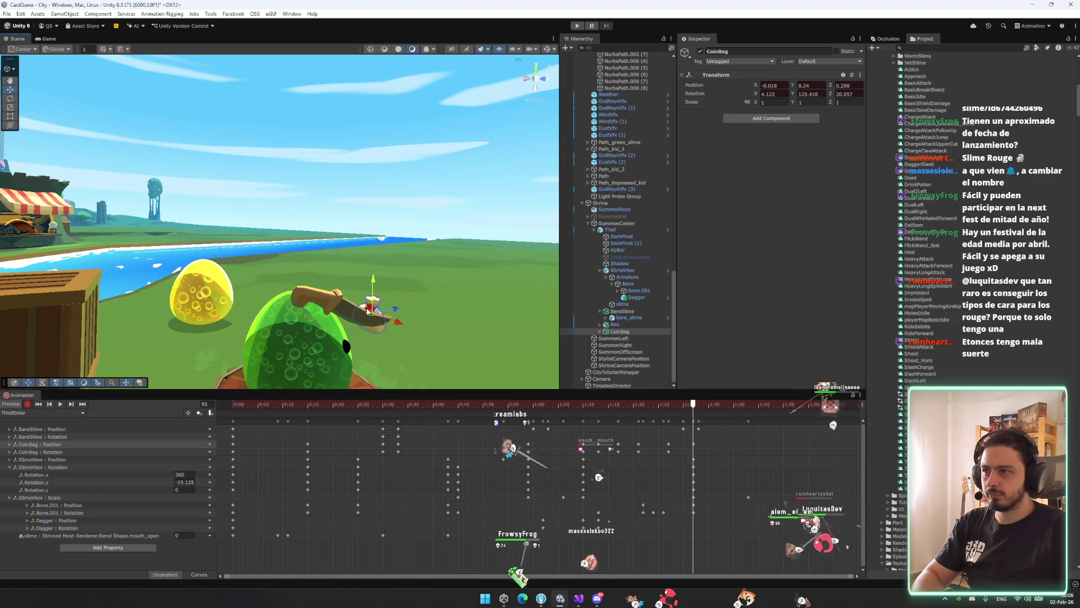
{"action": "mouse_move", "coordinate": [365, 304]}
{"action": "left_mouse_down"}
{"action": "mouse_move", "coordinate": [256, 317]}
{"action": "mouse_move", "coordinate": [320, 246]}
{"action": "left_mouse_up"}
{"action": "key", "text": "x"}
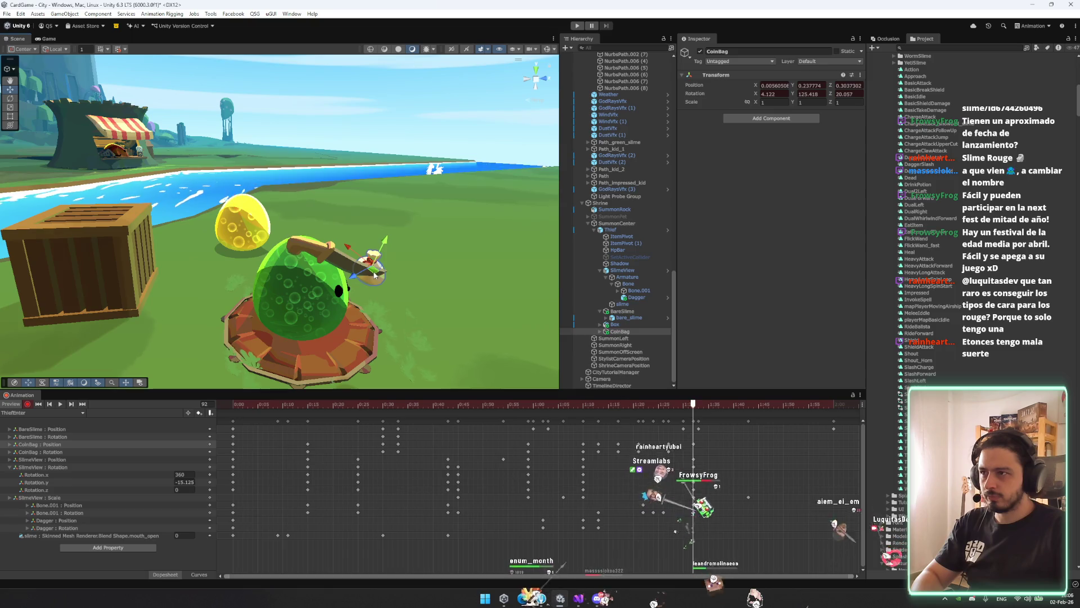
{"action": "left_click_drag", "start_coordinate": [375, 276], "coordinate": [356, 137]}
{"action": "key", "text": "e"}
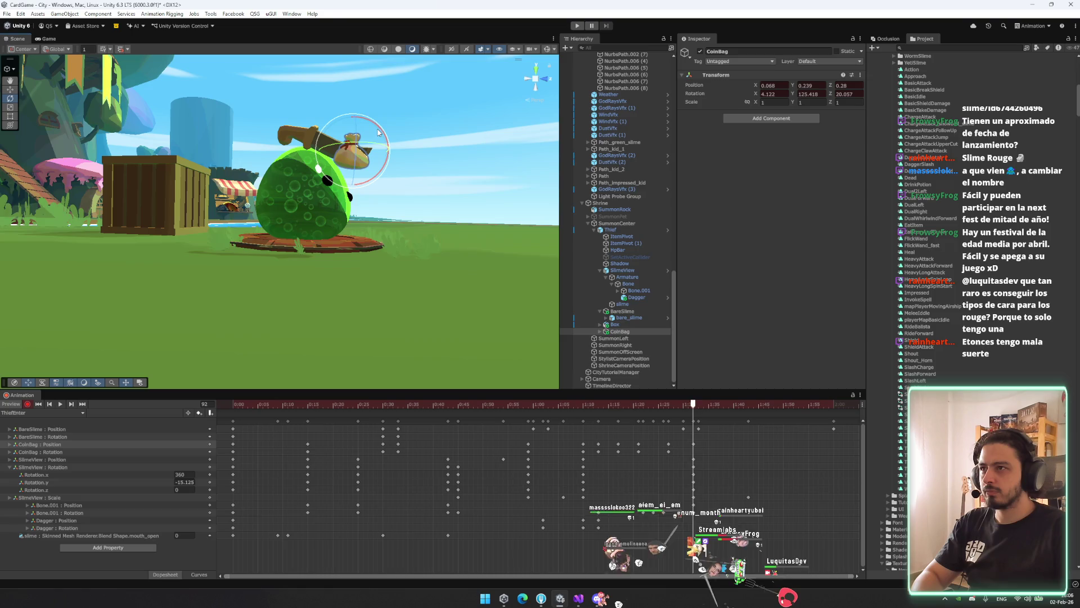
{"action": "left_click_drag", "start_coordinate": [405, 153], "coordinate": [265, 169]}
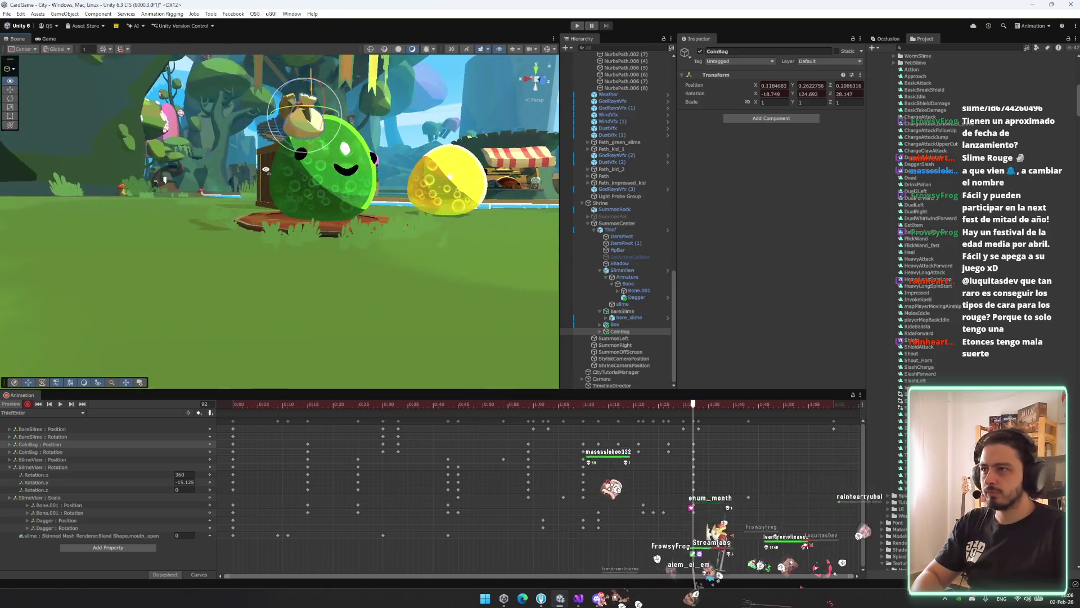
{"action": "mouse_move", "coordinate": [315, 315]}
{"action": "left_mouse_down"}
{"action": "mouse_move", "coordinate": [343, 323]}
{"action": "mouse_move", "coordinate": [382, 193]}
{"action": "mouse_move", "coordinate": [514, 293]}
{"action": "left_mouse_up"}
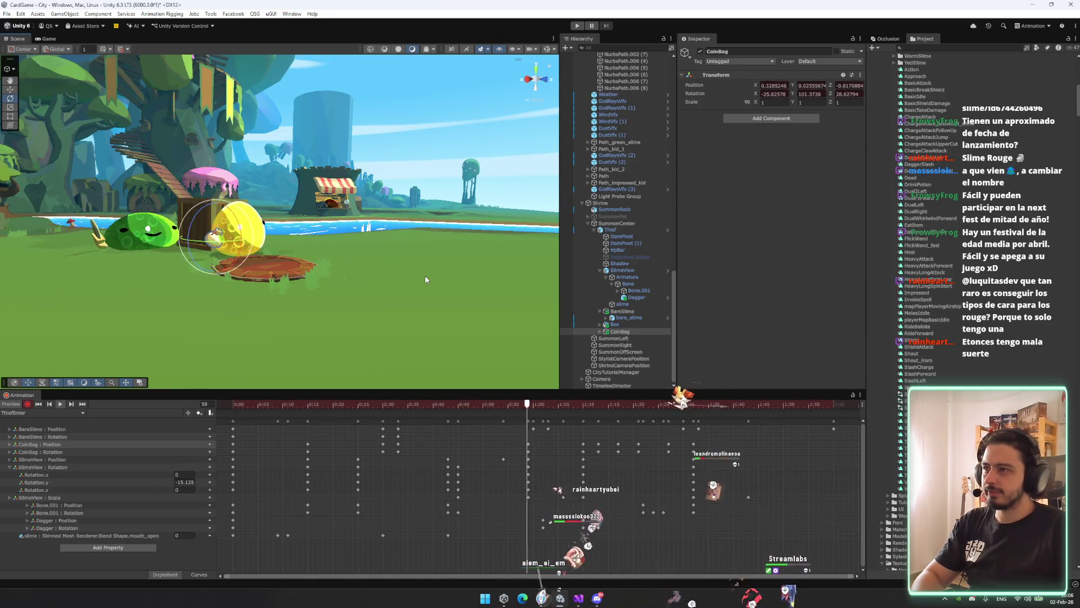
Select the Thief to load its ThiefEnter clip and play the preview
{"action": "left_click_drag", "start_coordinate": [424, 275], "coordinate": [328, 278]}
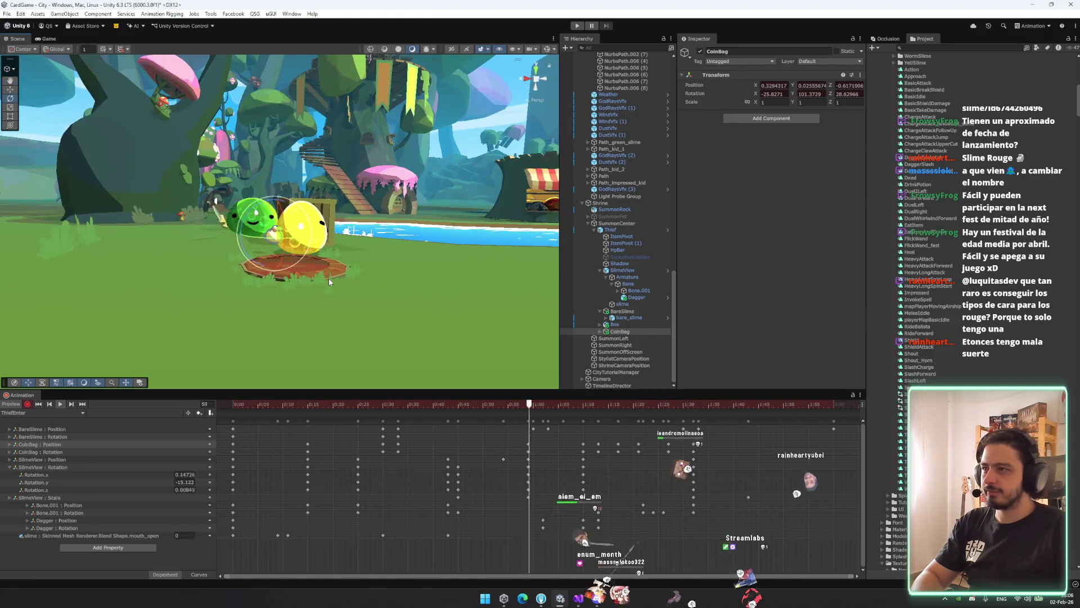
{"action": "left_click", "coordinate": [372, 180]}
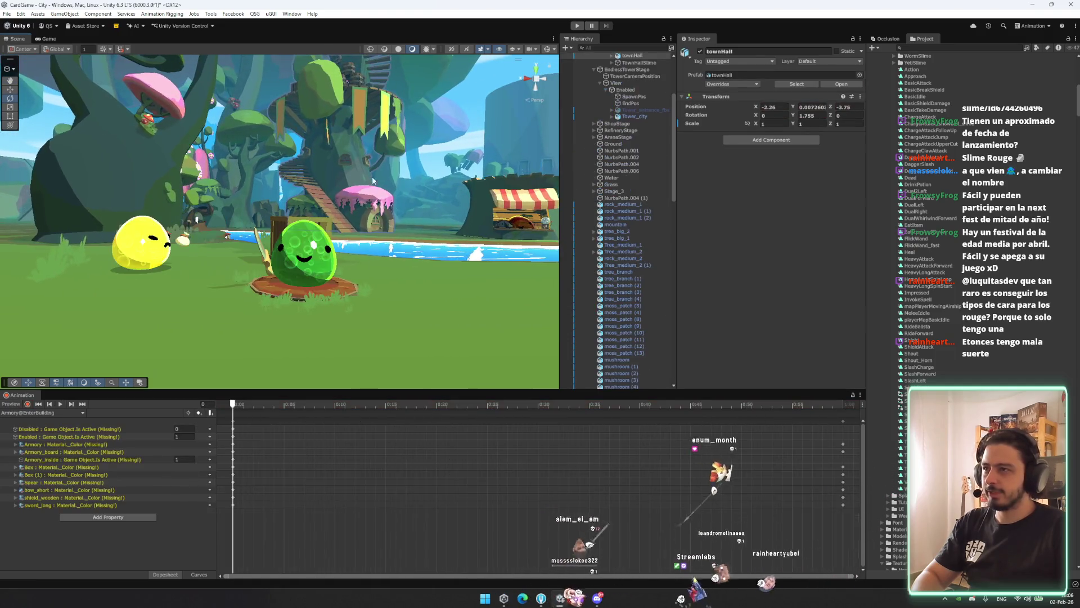
{"action": "left_click", "coordinate": [287, 258]}
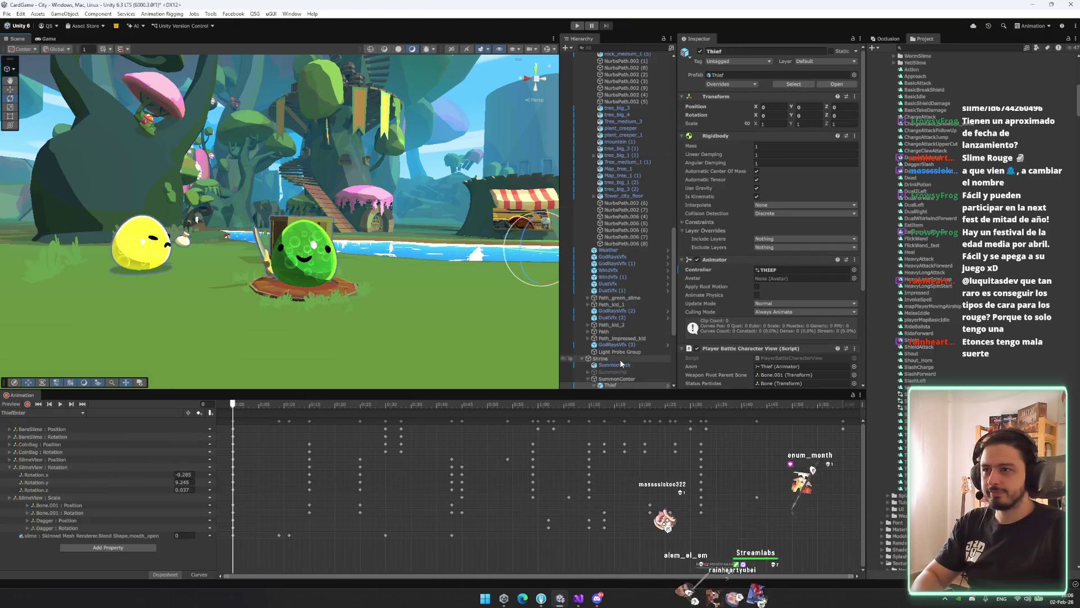
{"action": "left_click", "coordinate": [60, 404]}
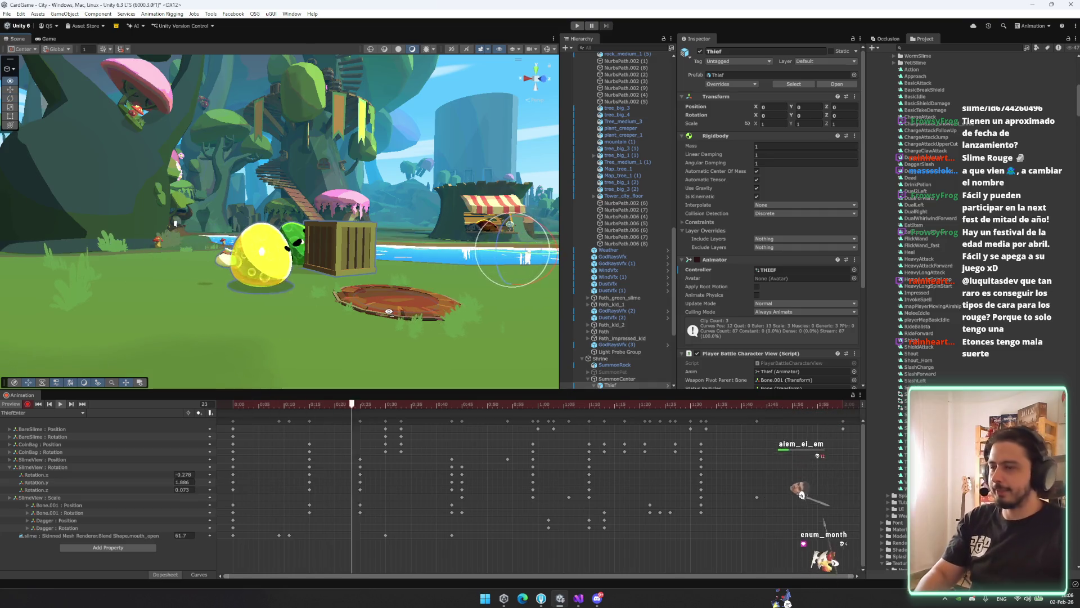
Step the clip back a few frames, then enter Play mode with Ctrl+P
{"action": "left_click_drag", "start_coordinate": [442, 327], "coordinate": [372, 317]}
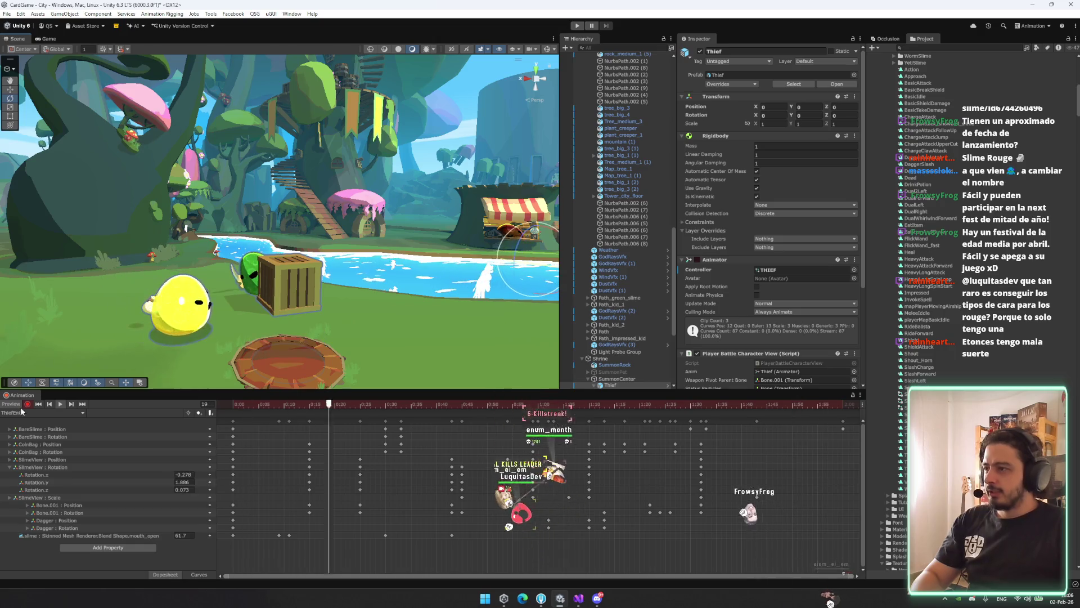
{"action": "left_click", "coordinate": [48, 404]}
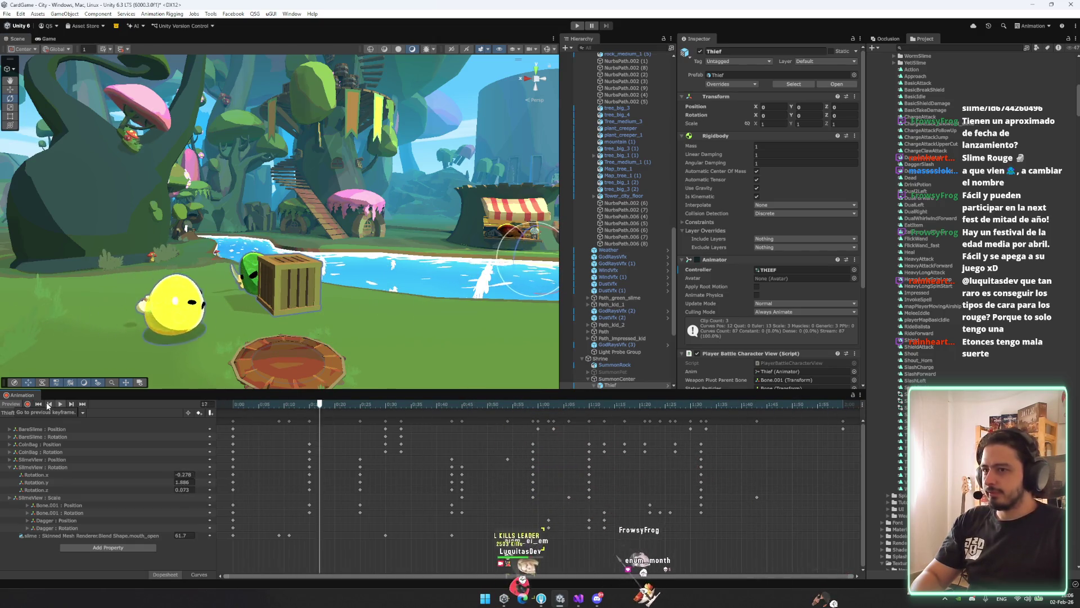
{"action": "left_click", "coordinate": [48, 404]}
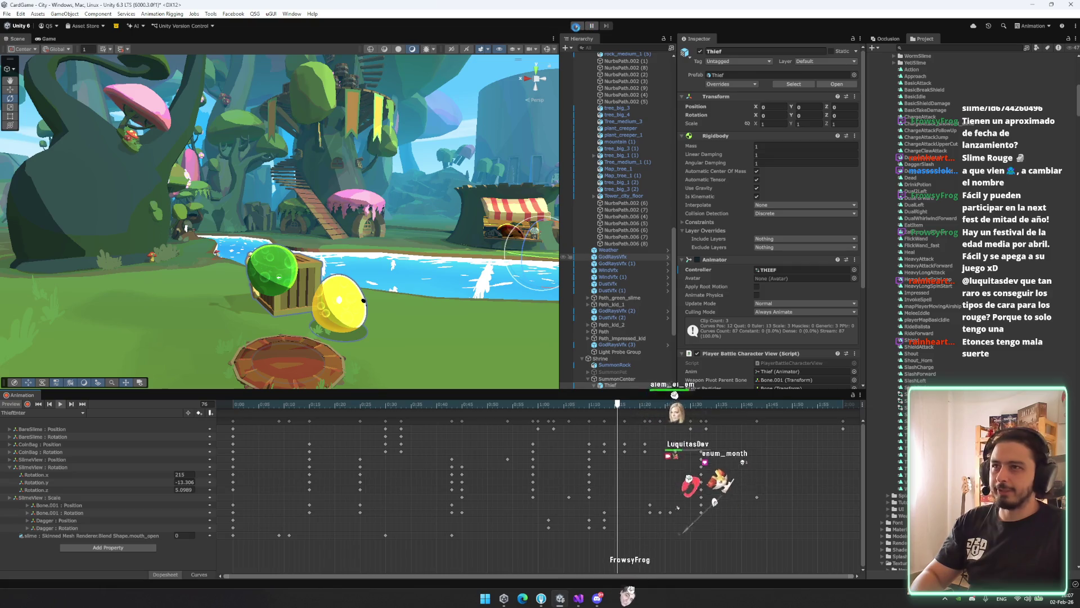
{"action": "key", "text": "ctrl+p"}
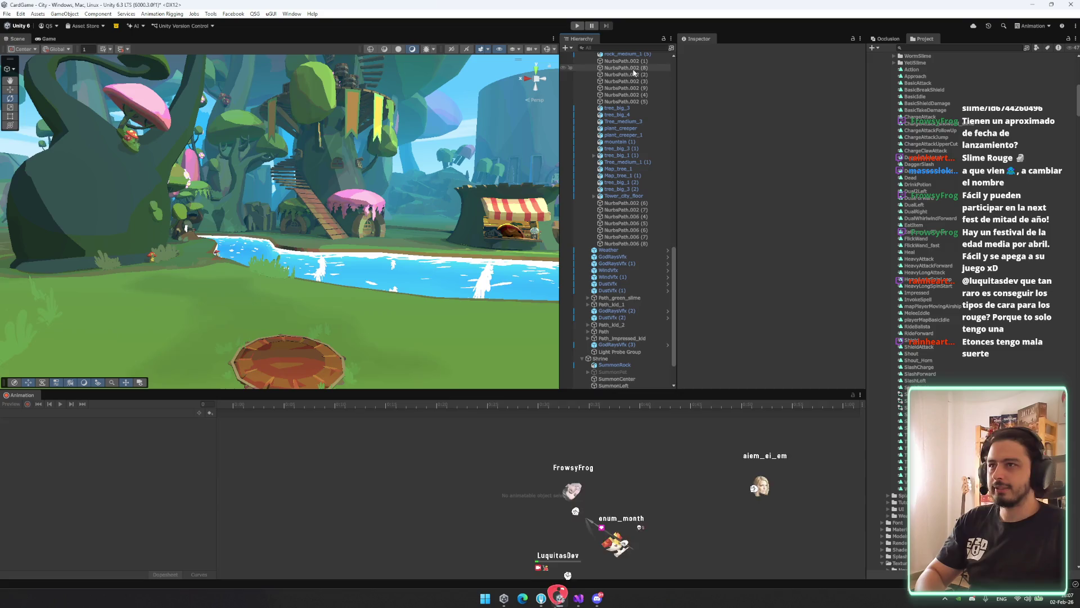
Start Play mode from FirstLoadingScreen, saving the modified City scene when prompted
{"action": "left_click", "coordinate": [579, 27]}
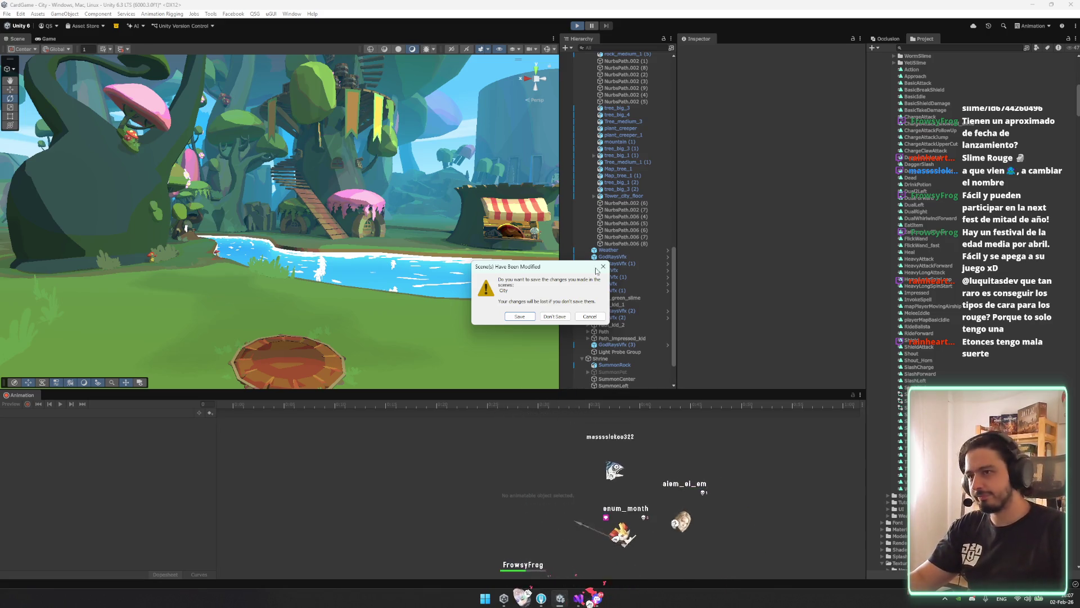
{"action": "left_click", "coordinate": [519, 316]}
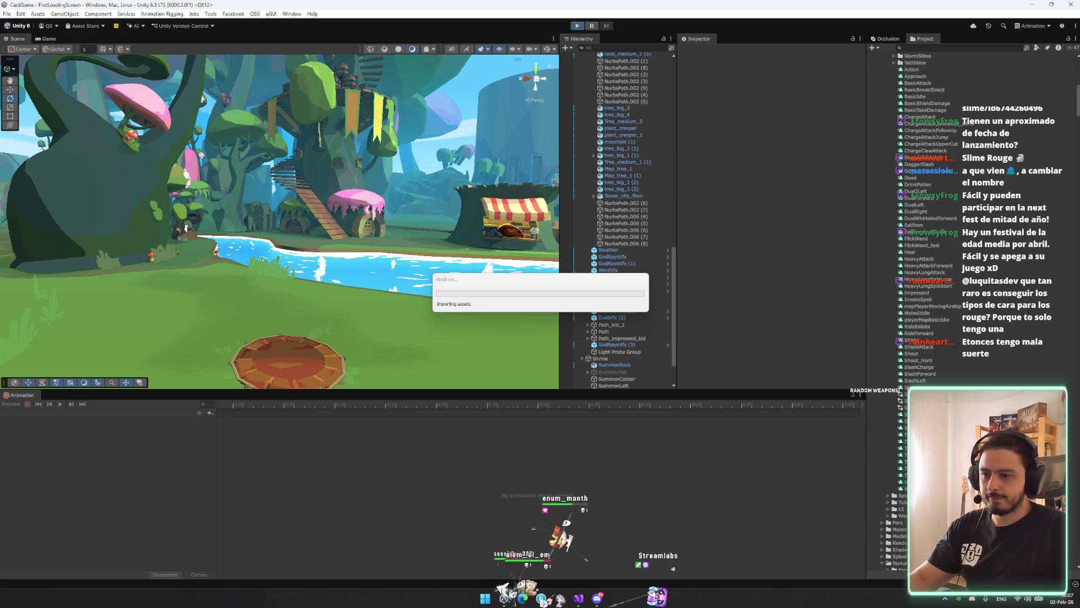
{"action": "mouse_move", "coordinate": [578, 598]}
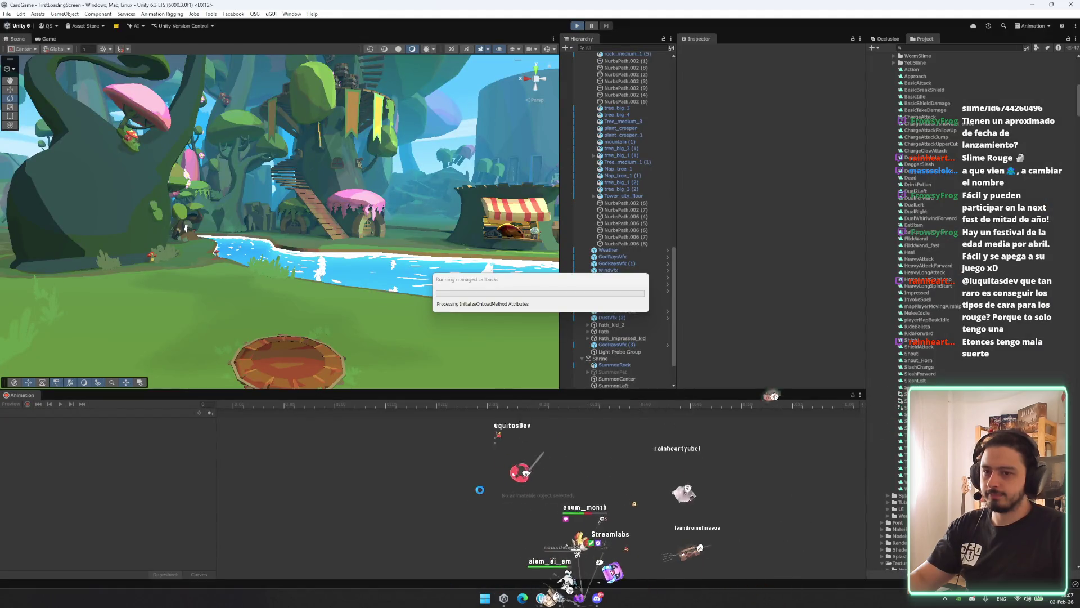
{"action": "key", "text": "alt+Tab"}
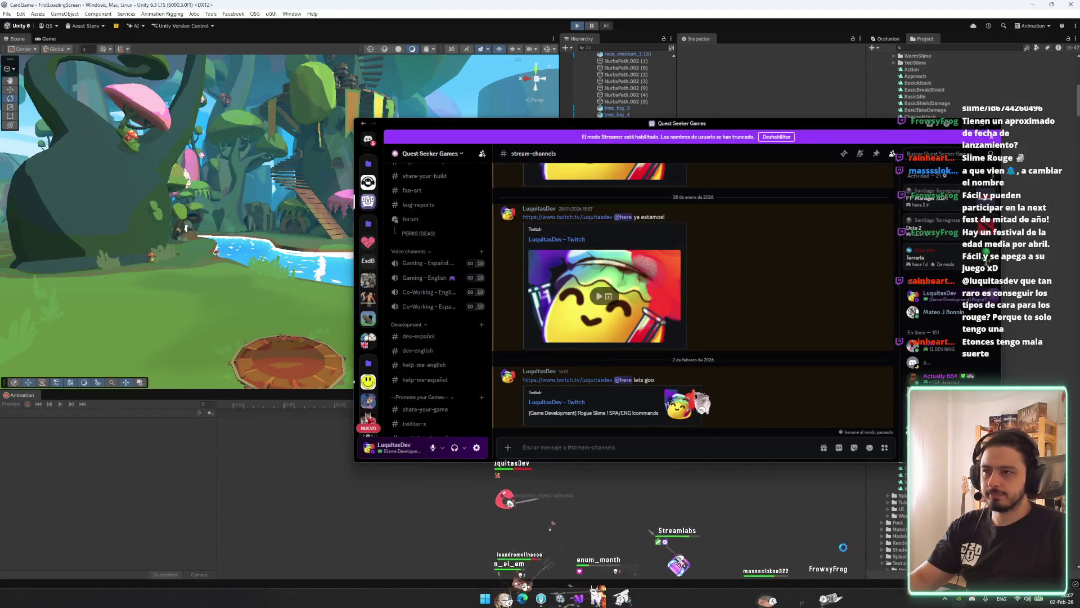
{"action": "scroll", "coordinate": [423, 236], "scroll_direction": "up", "scroll_amount": 1}
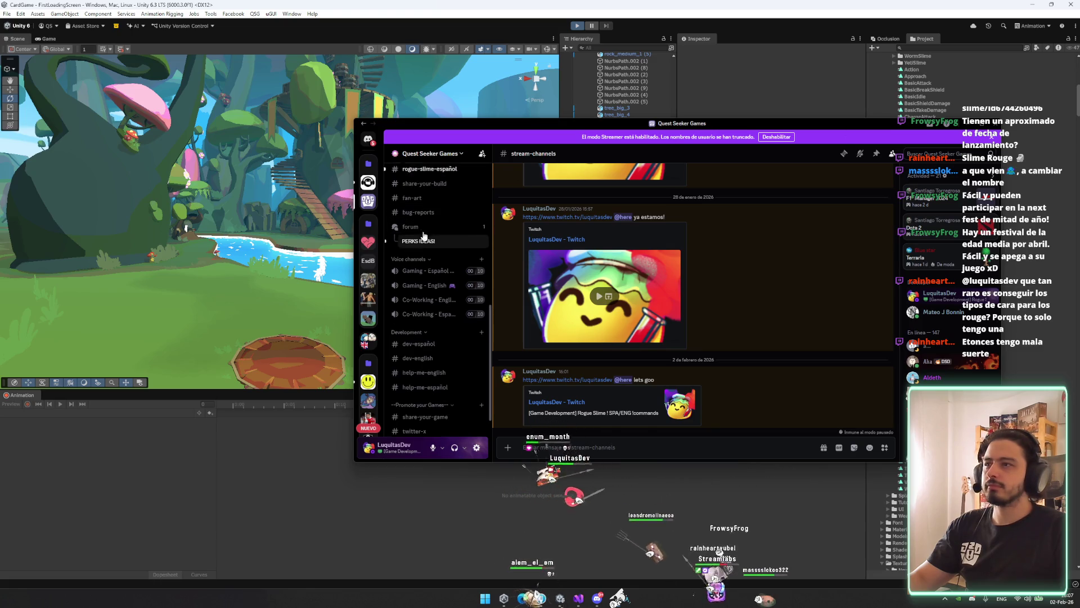
{"action": "key", "text": "super+Down"}
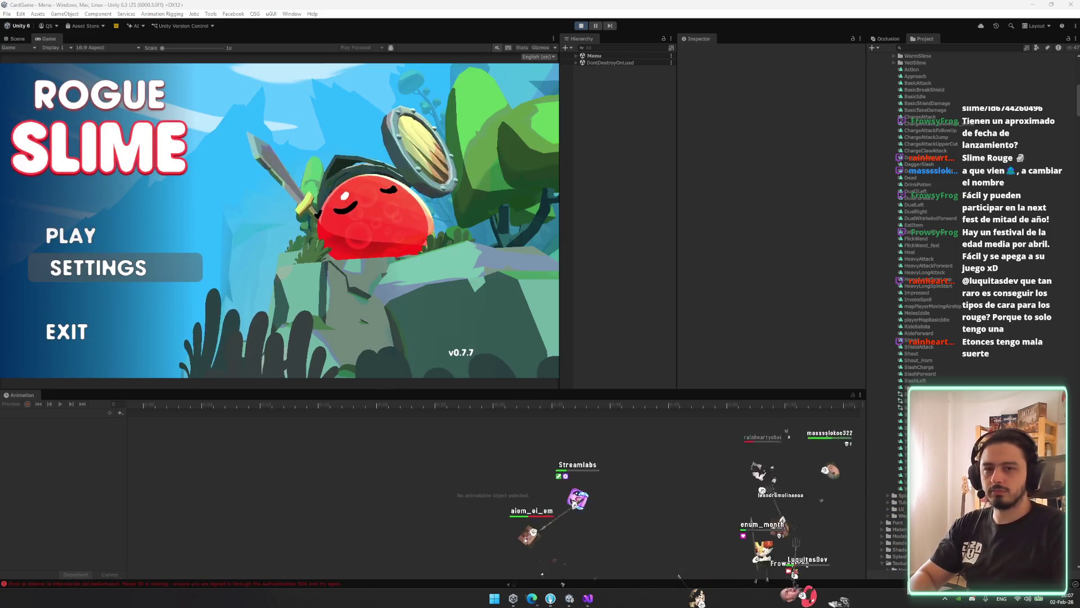
Start the game and toggle between the Thief and Warrior classes, ending on Warrior
{"action": "left_click", "coordinate": [113, 236]}
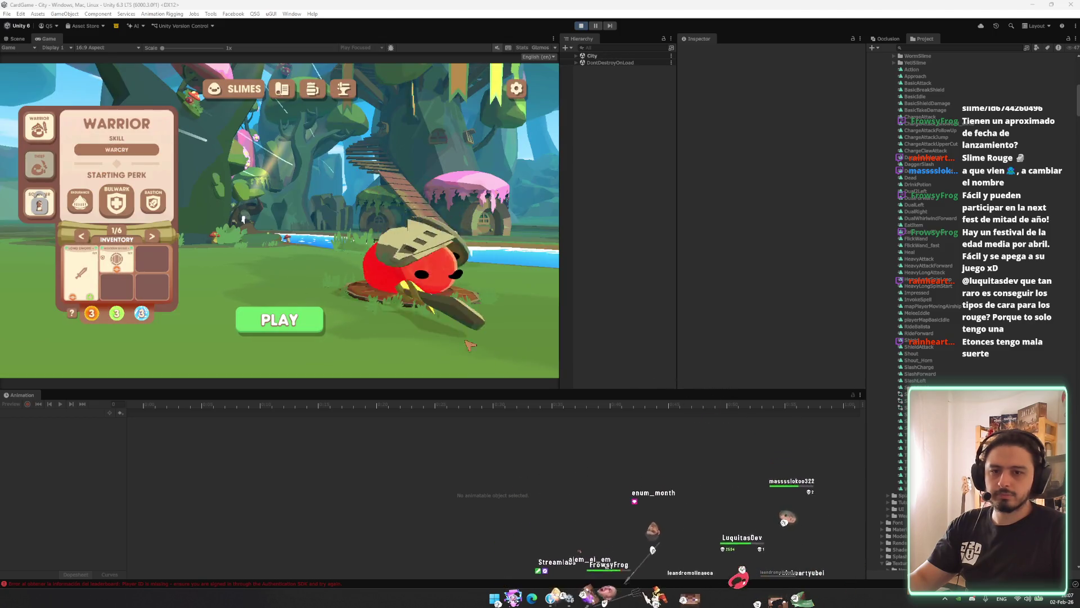
{"action": "left_click", "coordinate": [45, 171]}
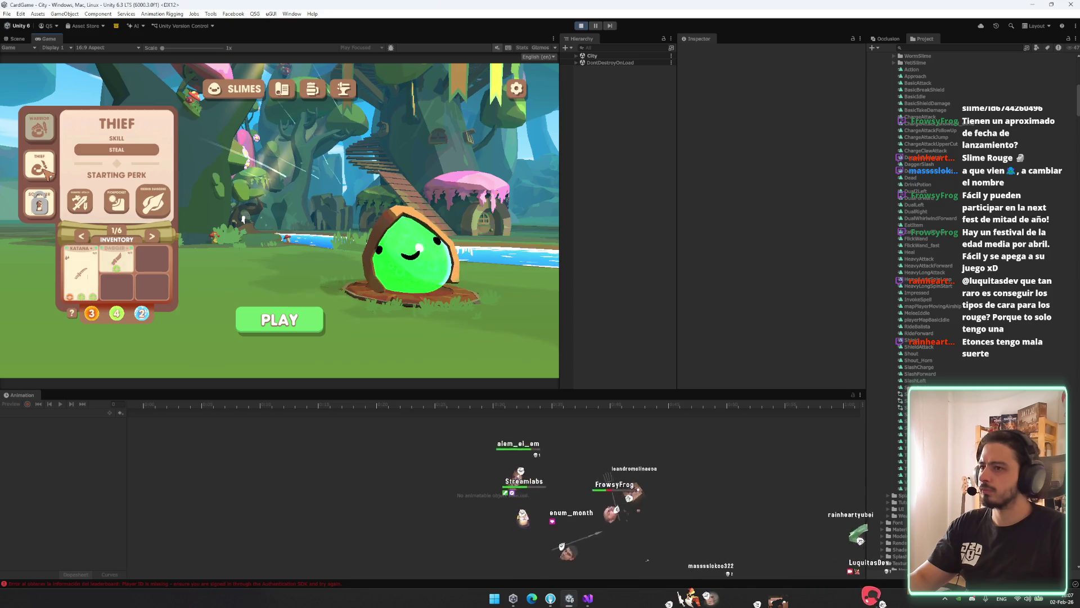
{"action": "left_click", "coordinate": [53, 124]}
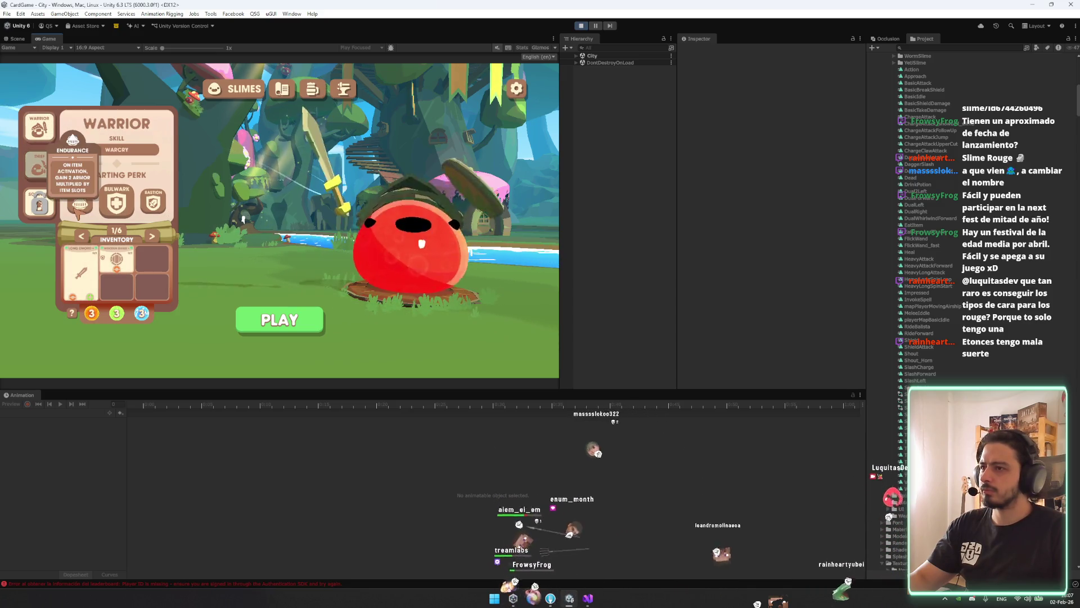
{"action": "left_click", "coordinate": [45, 167]}
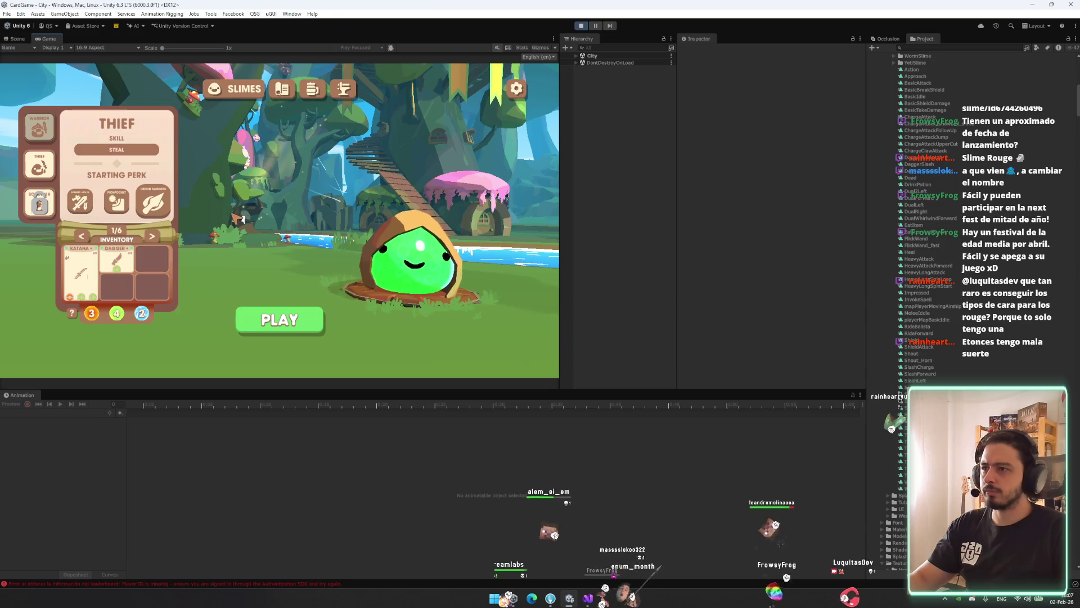
{"action": "left_click", "coordinate": [46, 132]}
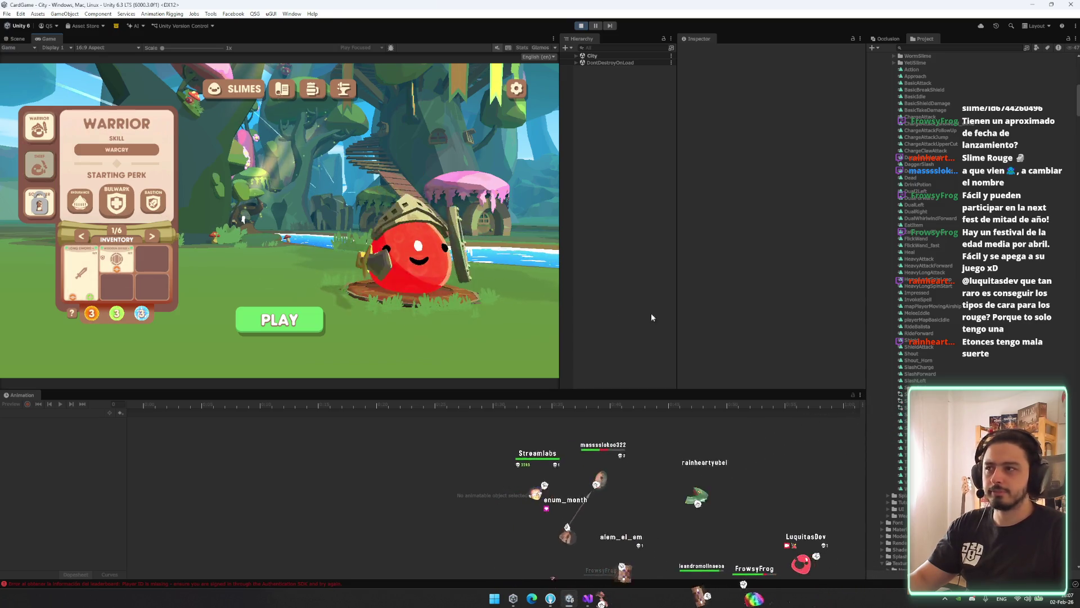
{"action": "scroll", "coordinate": [899, 370], "scroll_direction": "down", "scroll_amount": 15}
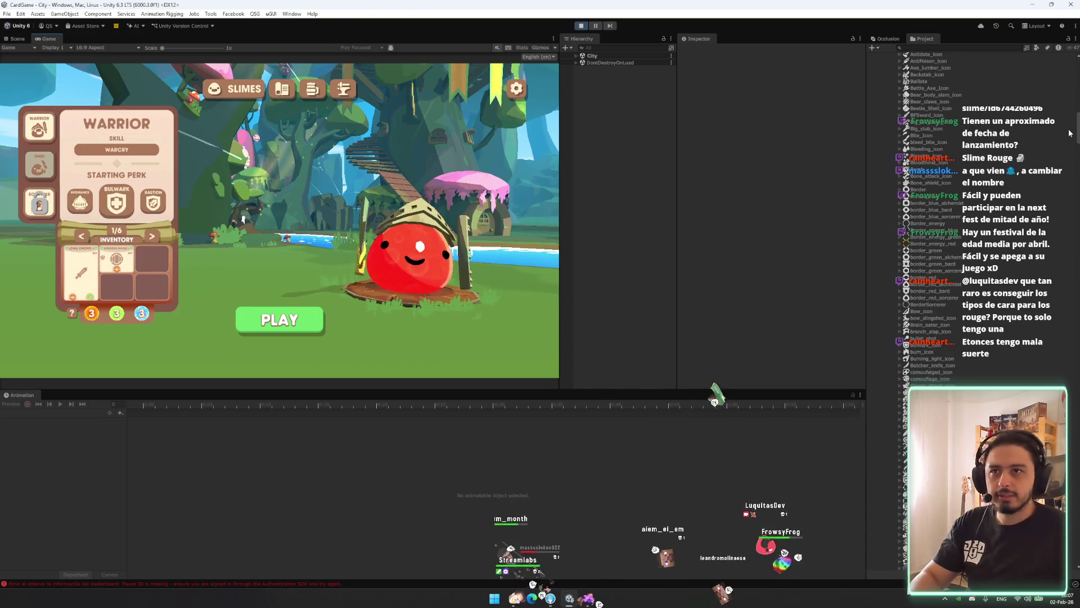
{"action": "left_click_drag", "start_coordinate": [1076, 130], "coordinate": [1076, 439]}
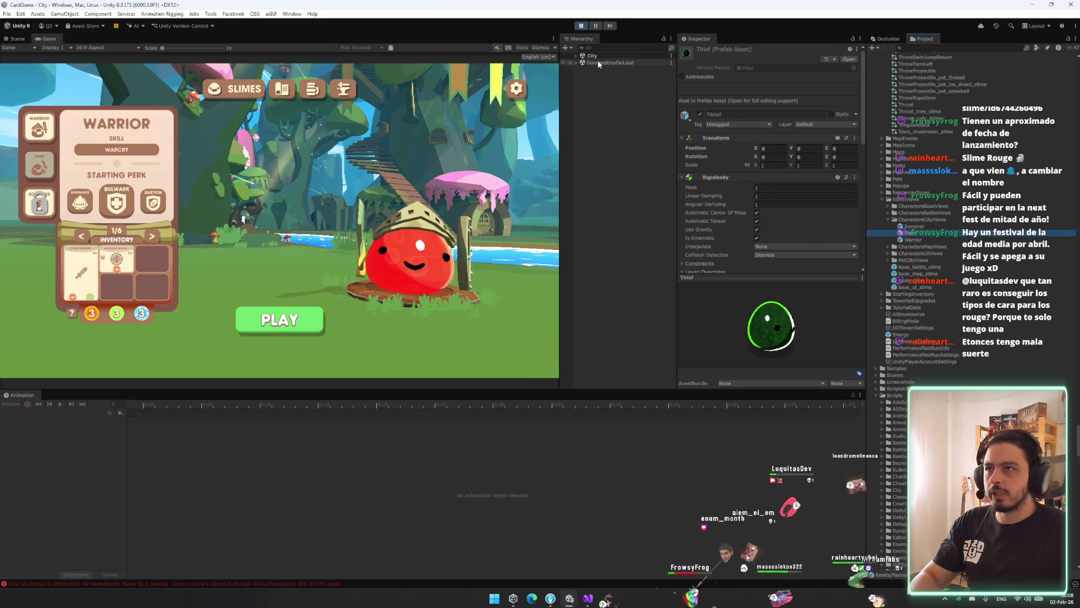
Stop Play mode and paste a Thief prefab instance under the Shrine's SummonCenter
{"action": "left_click", "coordinate": [581, 26]}
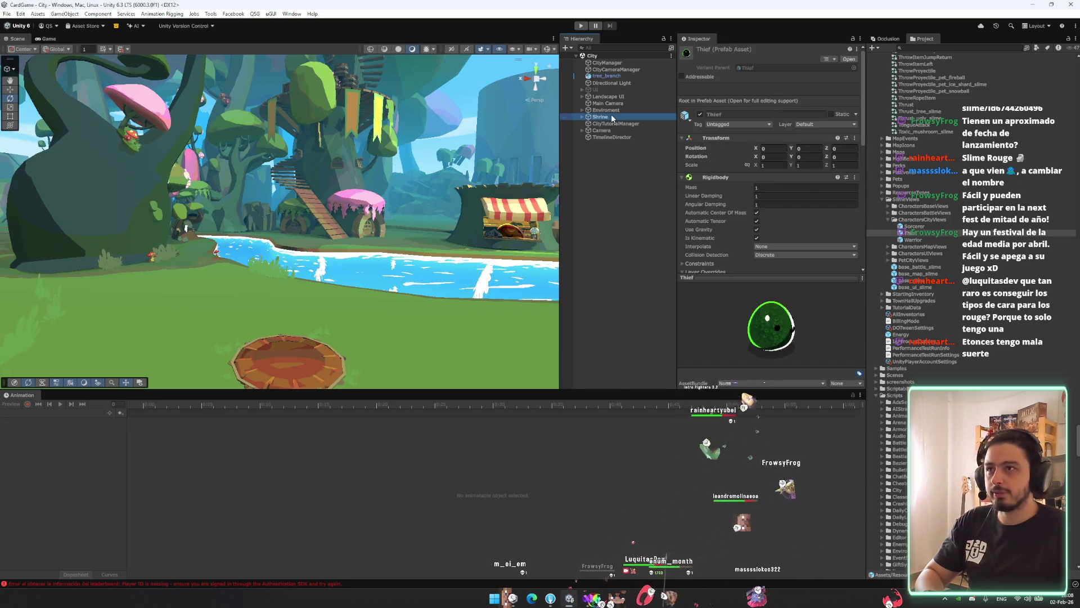
{"action": "left_click", "coordinate": [600, 117]}
{"action": "key", "text": "Right"}
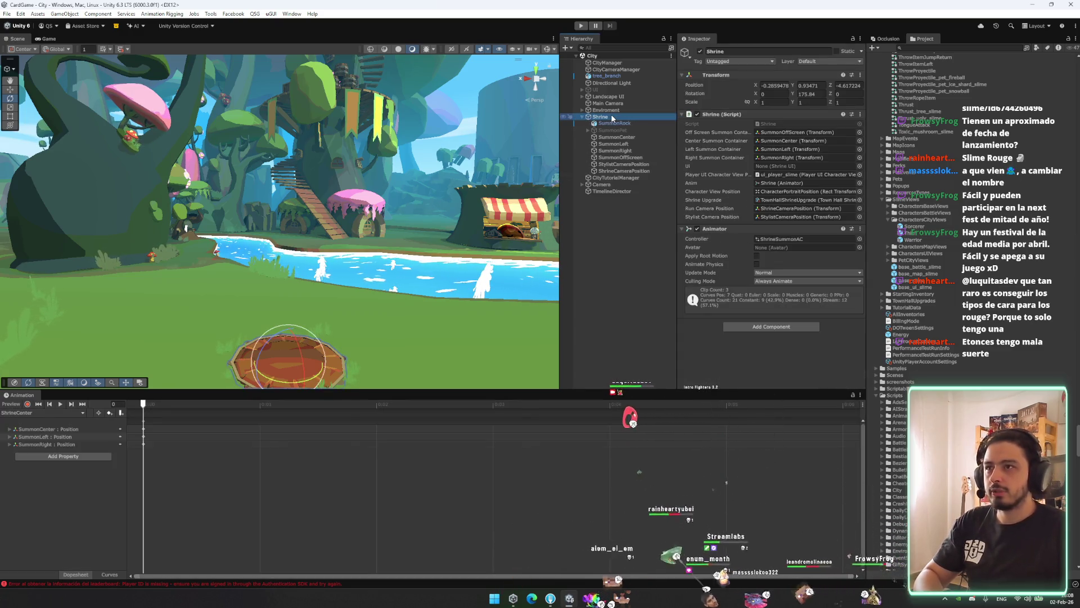
{"action": "key", "text": "Down"}
{"action": "key", "text": "Down"}
{"action": "key", "text": "Down"}
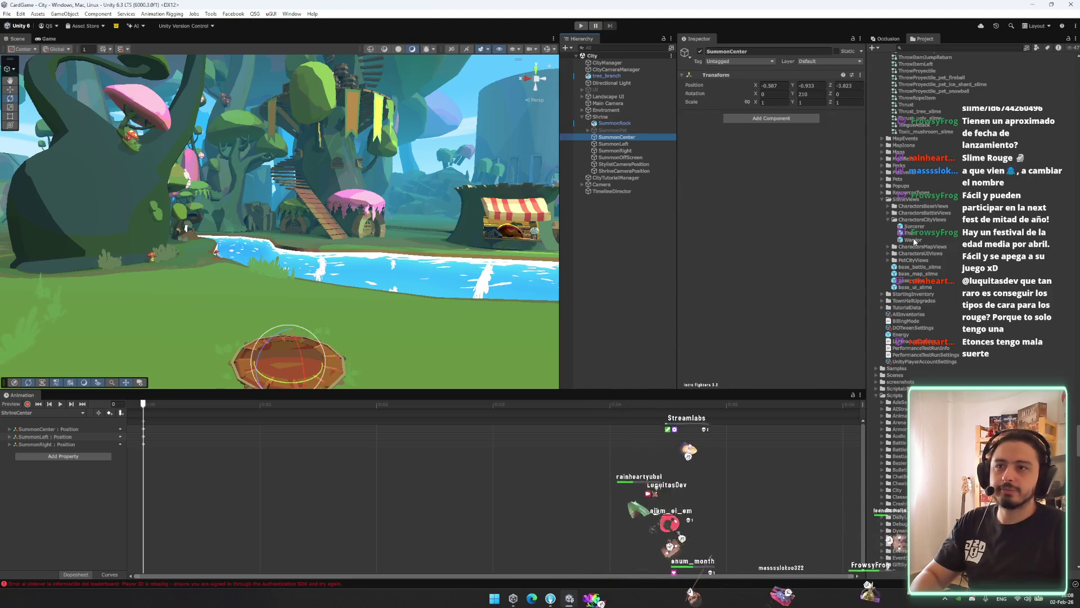
{"action": "key", "text": "ctrl+shift+v"}
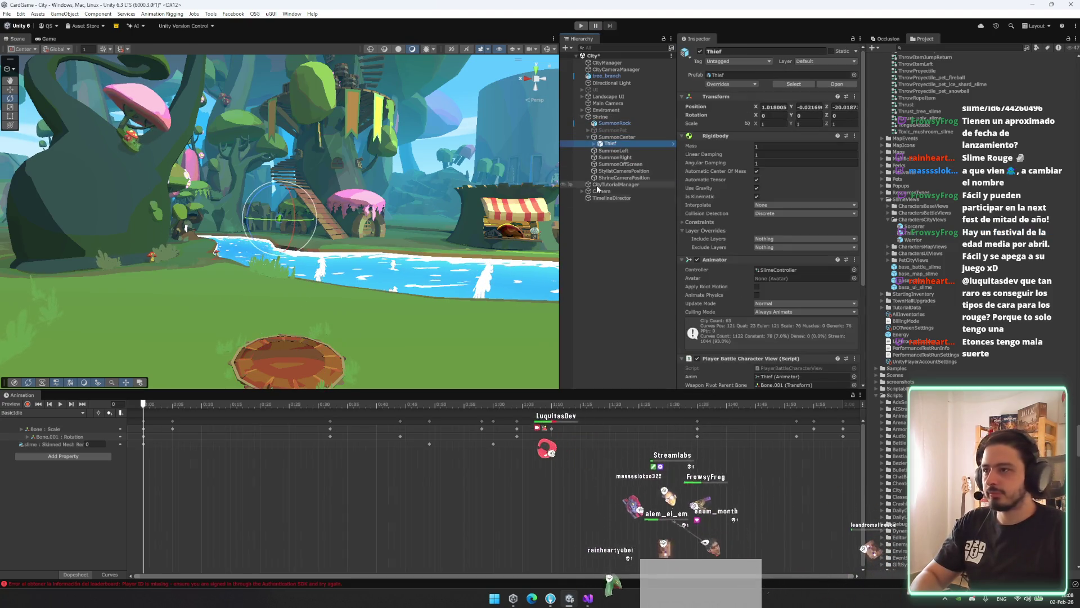
Expand Thief and add the Box prefab as its child
{"action": "left_click", "coordinate": [42, 412]}
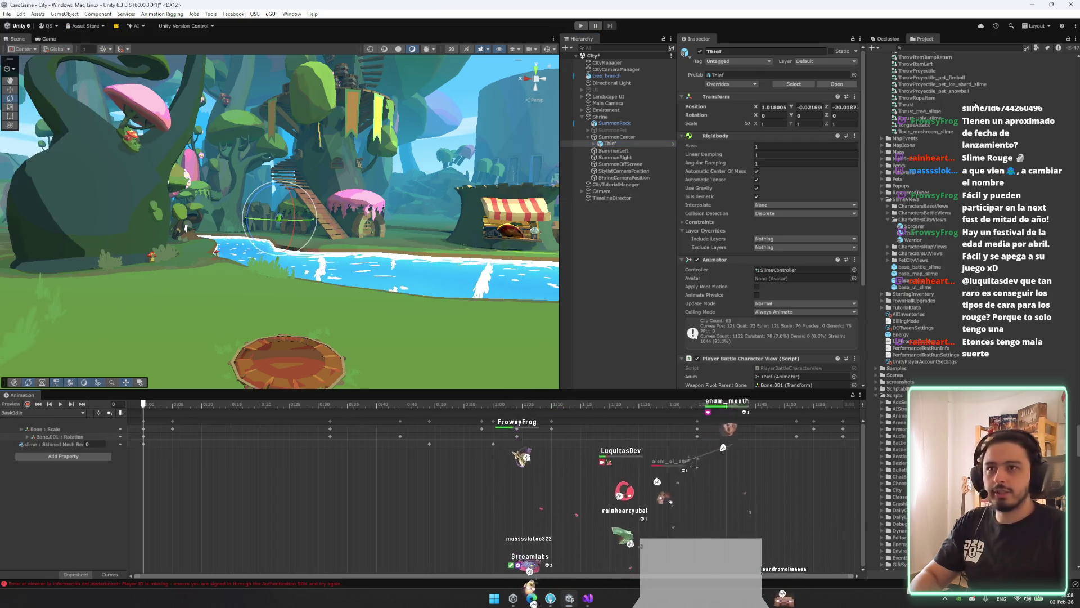
{"action": "left_click", "coordinate": [610, 144]}
{"action": "key", "text": "Right"}
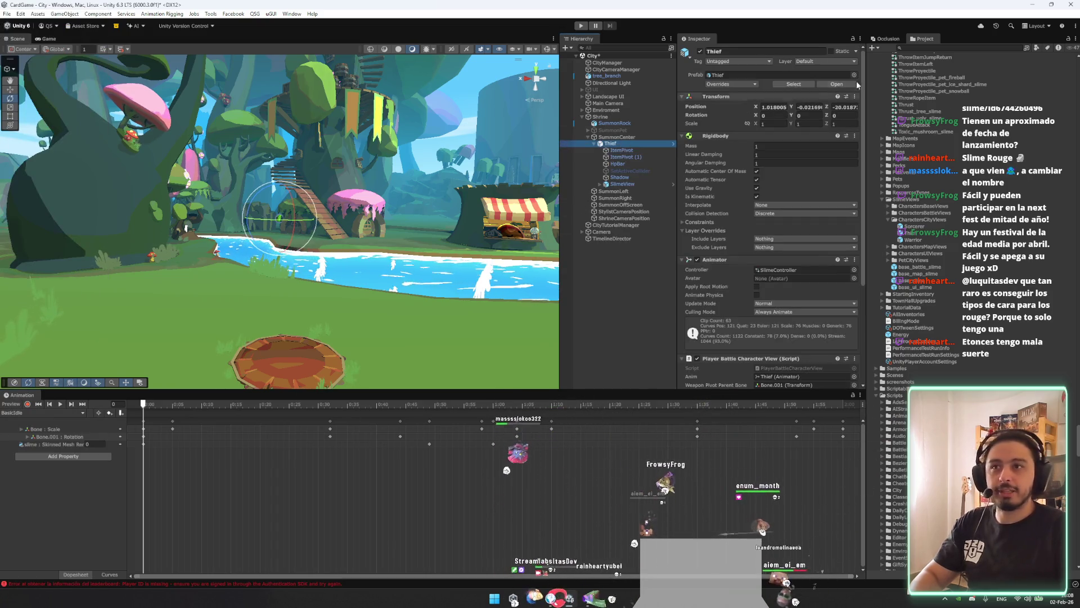
{"action": "type", "text": "box"}
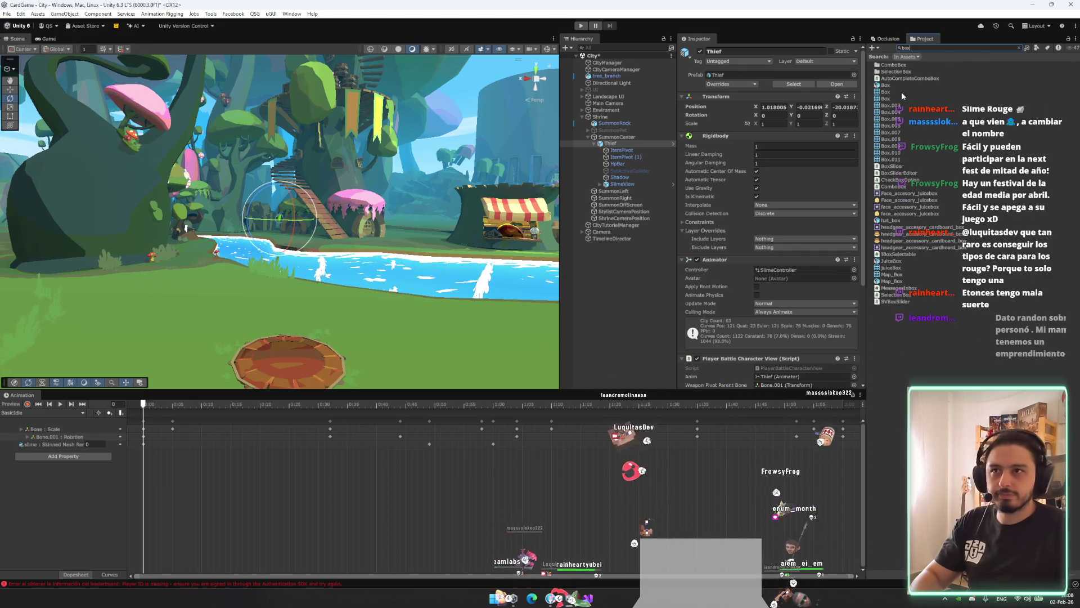
{"action": "left_click_drag", "start_coordinate": [610, 145], "coordinate": [613, 147]}
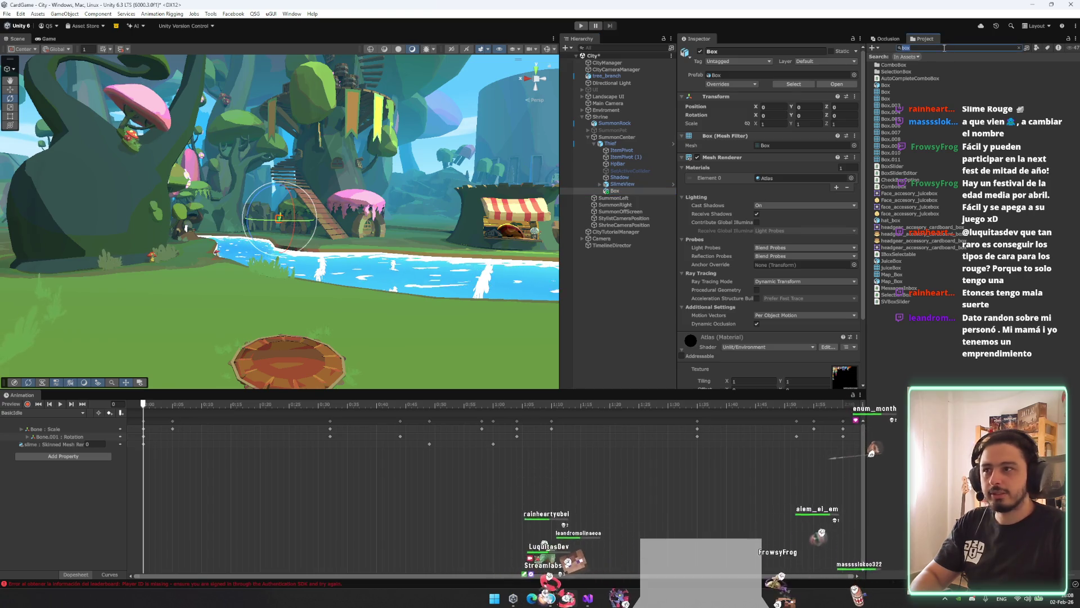
Add bare_slime under Thief, undo it, then add the CoinBag prefab under Thief instead
{"action": "type", "text": "bare_"}
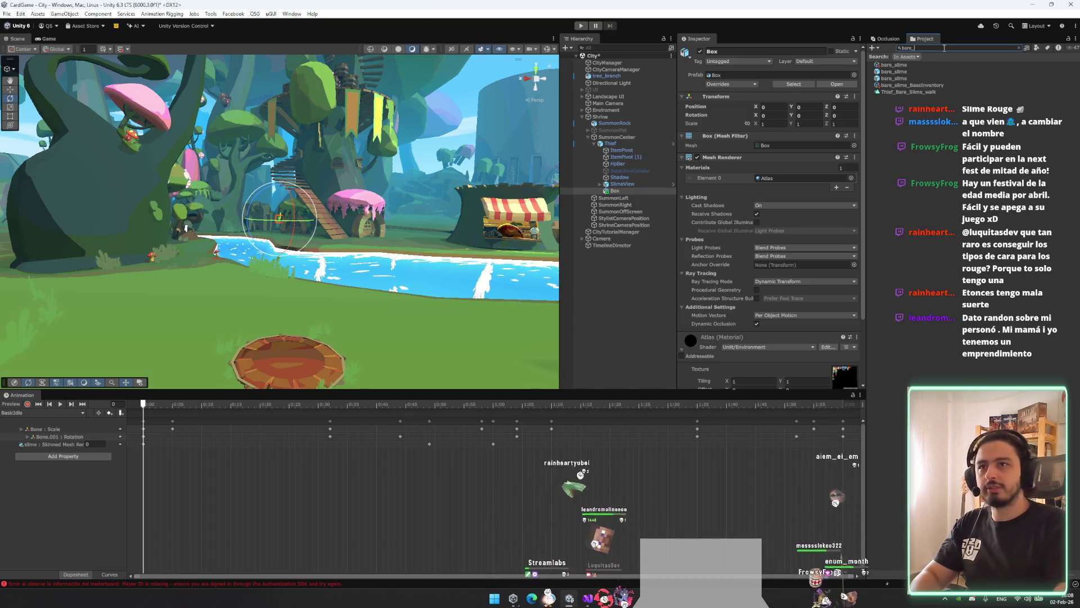
{"action": "mouse_move", "coordinate": [895, 72]}
{"action": "left_mouse_down"}
{"action": "mouse_move", "coordinate": [788, 113]}
{"action": "mouse_move", "coordinate": [614, 147]}
{"action": "left_mouse_up"}
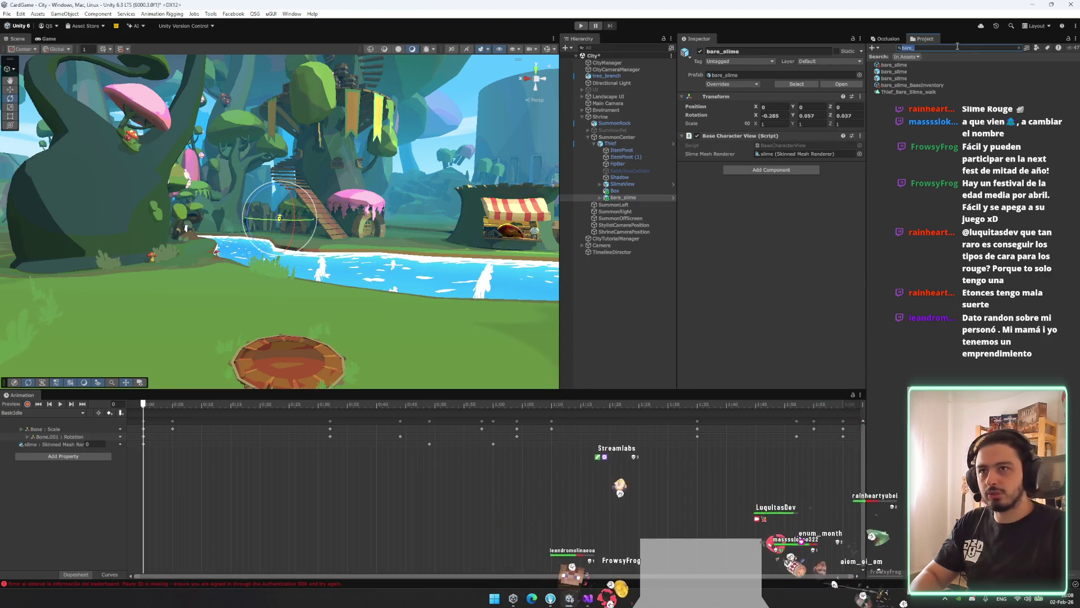
{"action": "key", "text": "ctrl+z"}
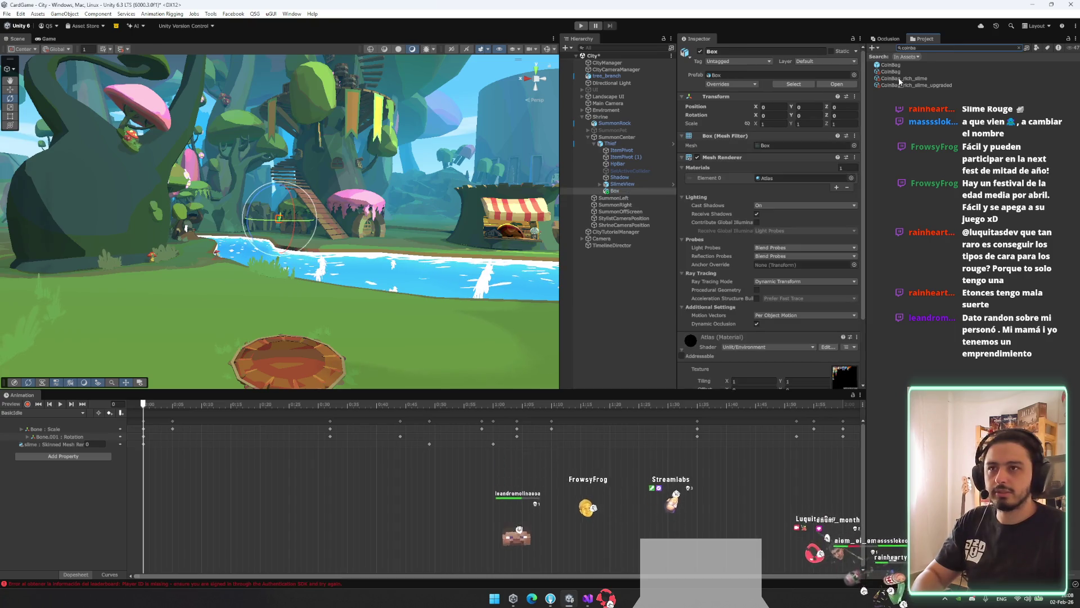
{"action": "mouse_move", "coordinate": [918, 74]}
{"action": "left_mouse_down"}
{"action": "mouse_move", "coordinate": [625, 155]}
{"action": "mouse_move", "coordinate": [612, 145]}
{"action": "left_mouse_up"}
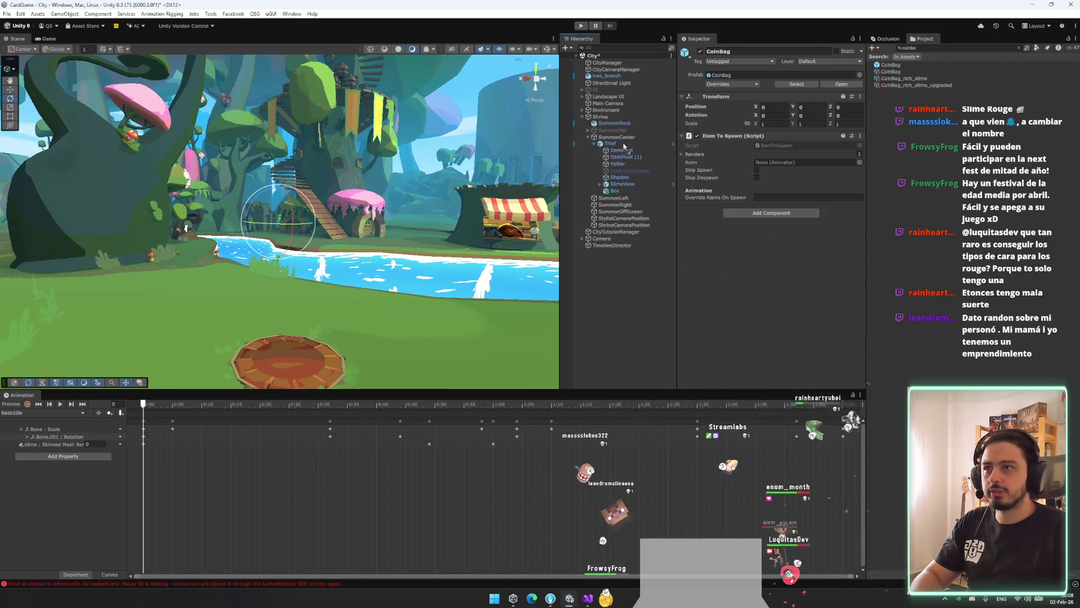
Search the Project for bare slimes and inspect the third bare_slime asset
{"action": "left_click", "coordinate": [949, 49]}
{"action": "type", "text": "seSlim"}
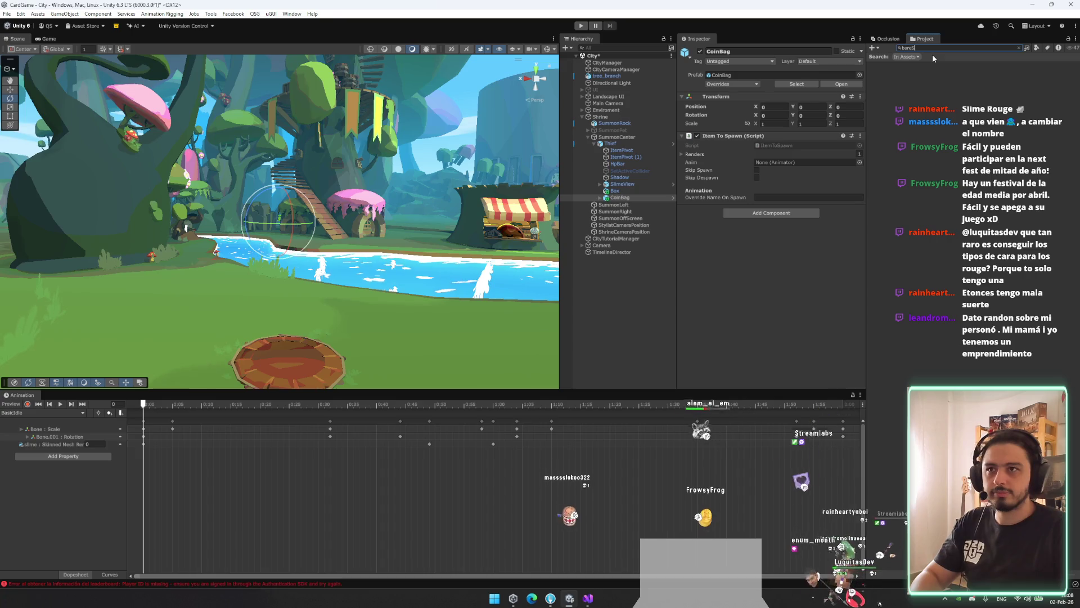
{"action": "key", "text": "BackSpace"}
{"action": "left_click", "coordinate": [921, 79]}
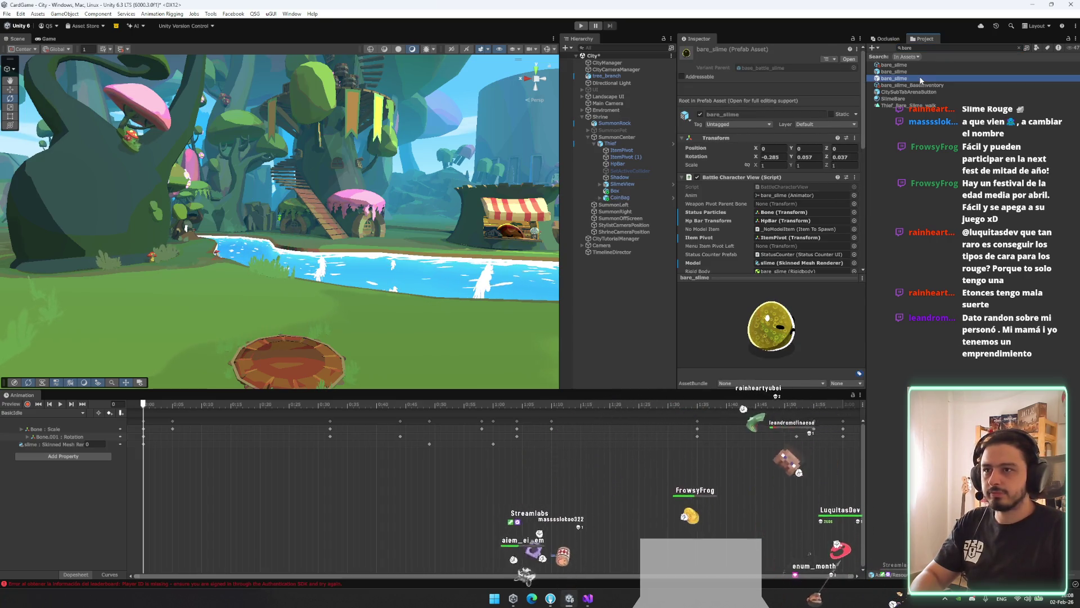
Nest bare_slime under Thief with the thief_npc_walk controller, wrapped in an empty parent
{"action": "left_click_drag", "start_coordinate": [619, 148], "coordinate": [619, 147]}
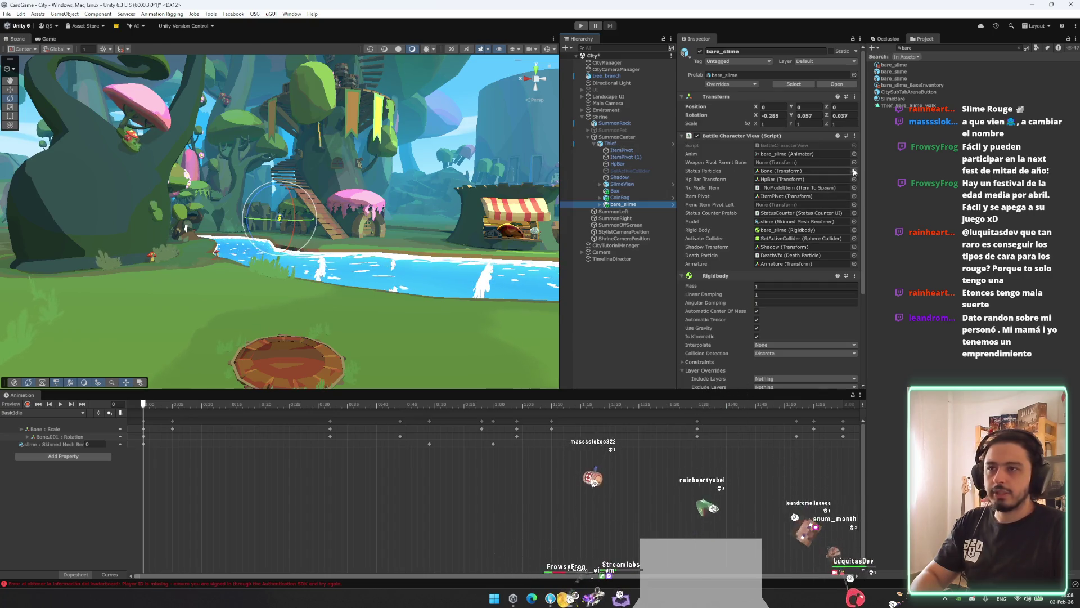
{"action": "scroll", "coordinate": [815, 272], "scroll_direction": "down", "scroll_amount": 3}
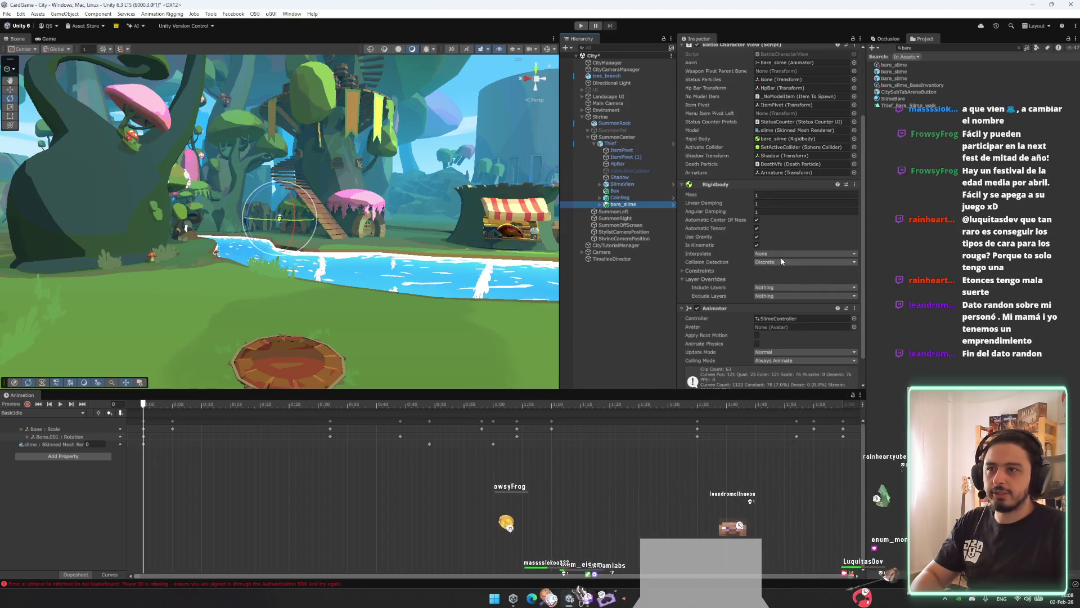
{"action": "left_click", "coordinate": [854, 318]}
{"action": "type", "text": "wal"}
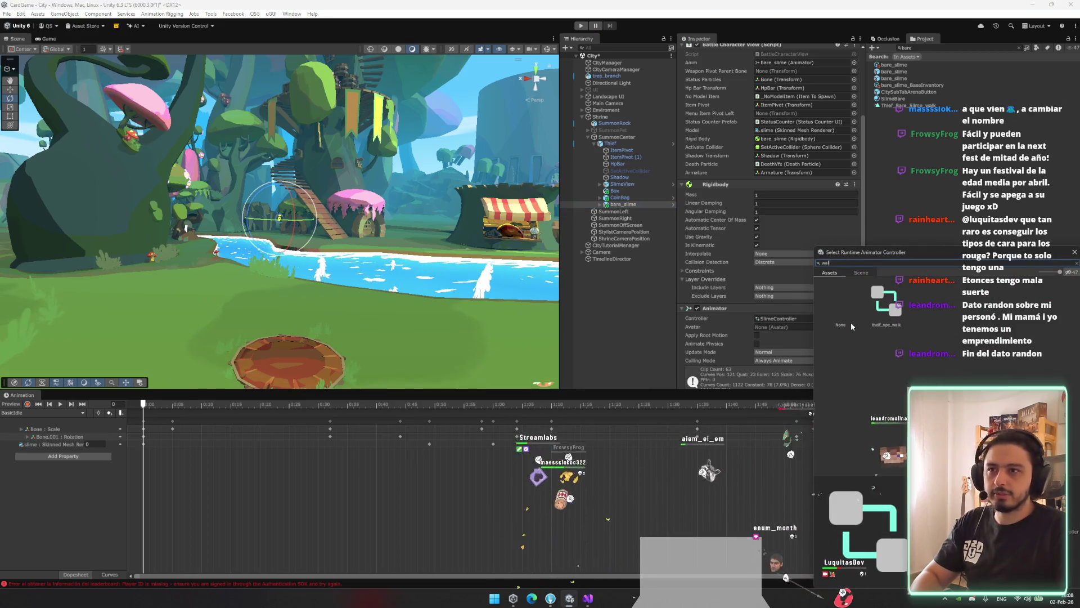
{"action": "double_click", "coordinate": [887, 304]}
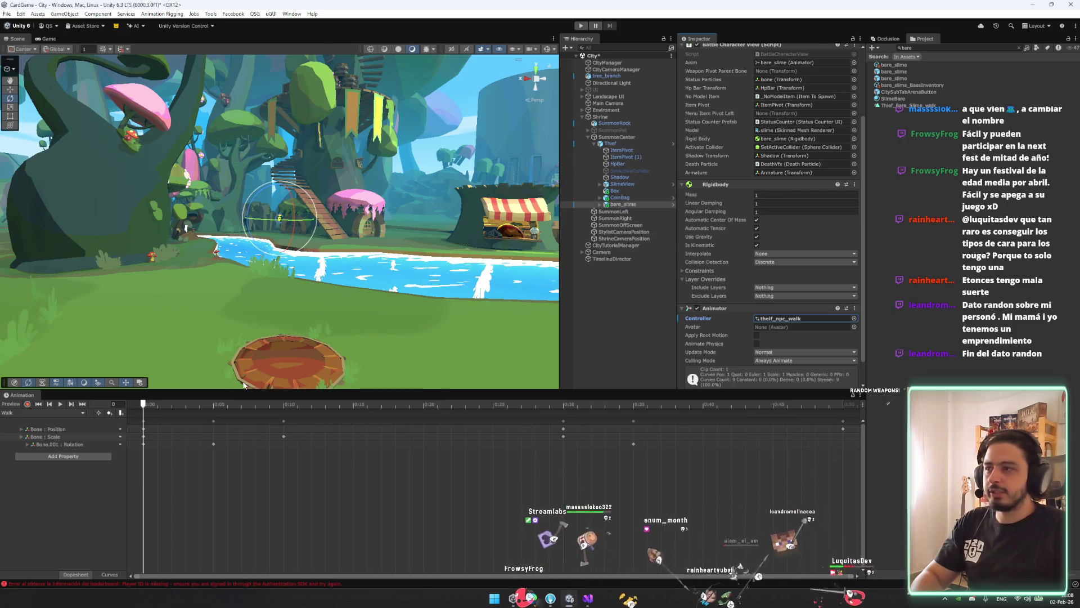
{"action": "left_click", "coordinate": [642, 205]}
{"action": "key", "text": "ctrl+shift+g"}
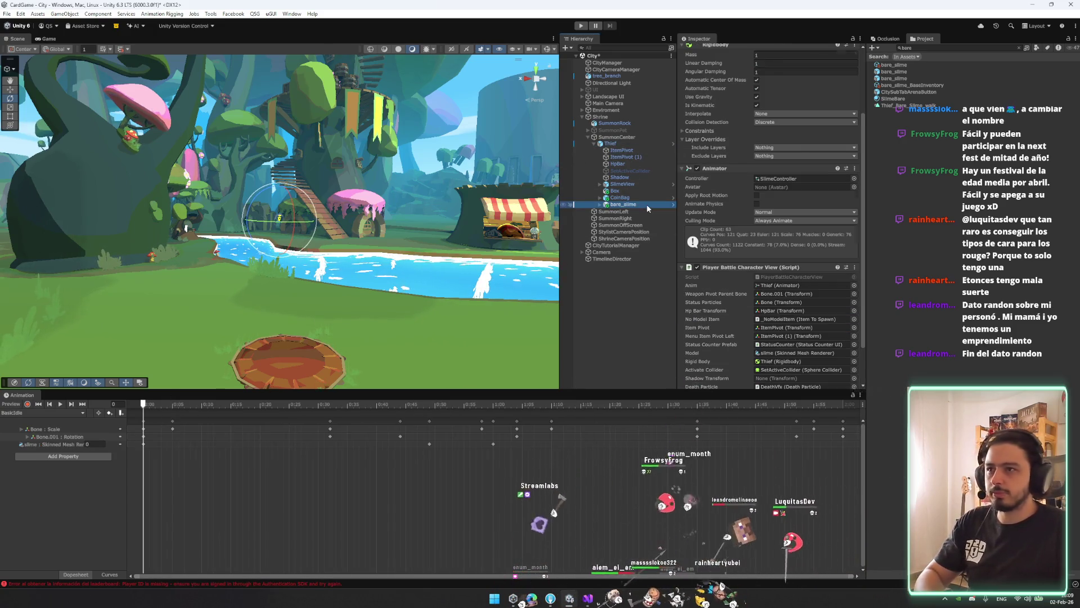
Replace the Thief Animator's SlimeController with the THIEF controller
{"action": "left_click", "coordinate": [619, 137]}
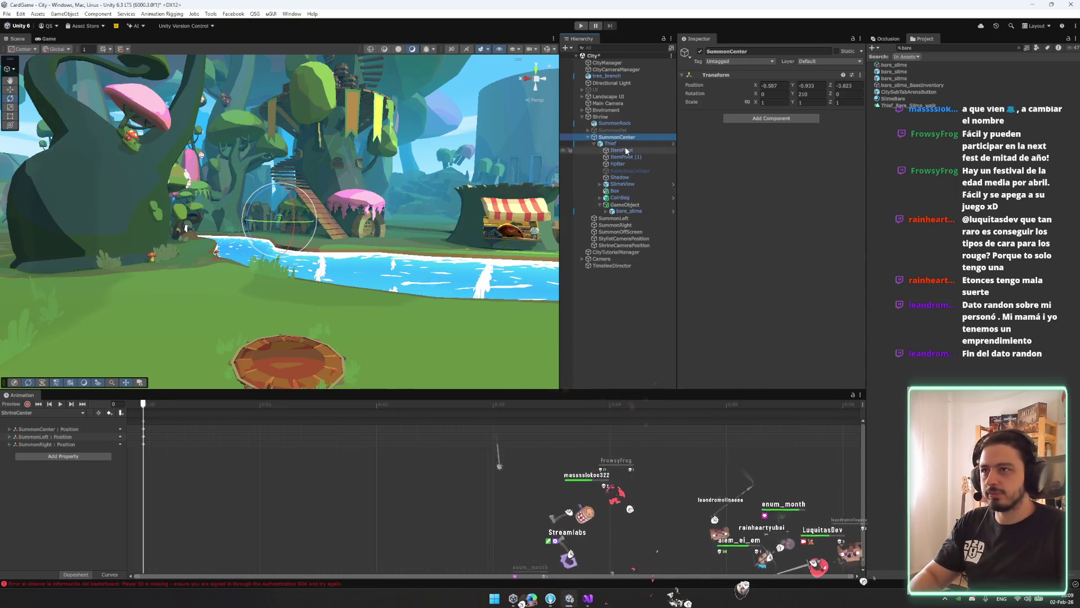
{"action": "left_click", "coordinate": [45, 413]}
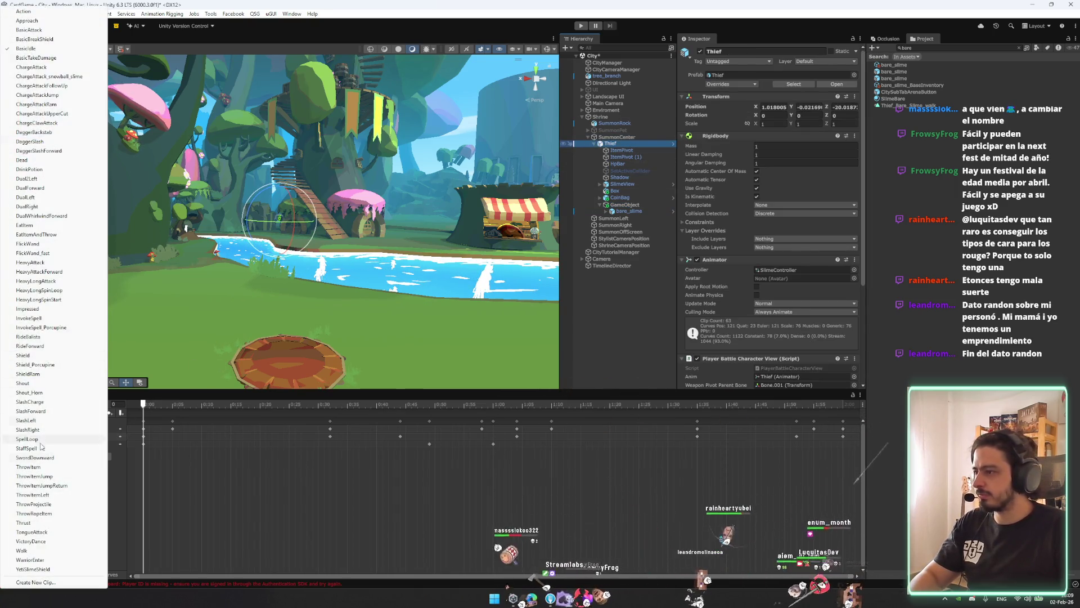
{"action": "left_click", "coordinate": [819, 269]}
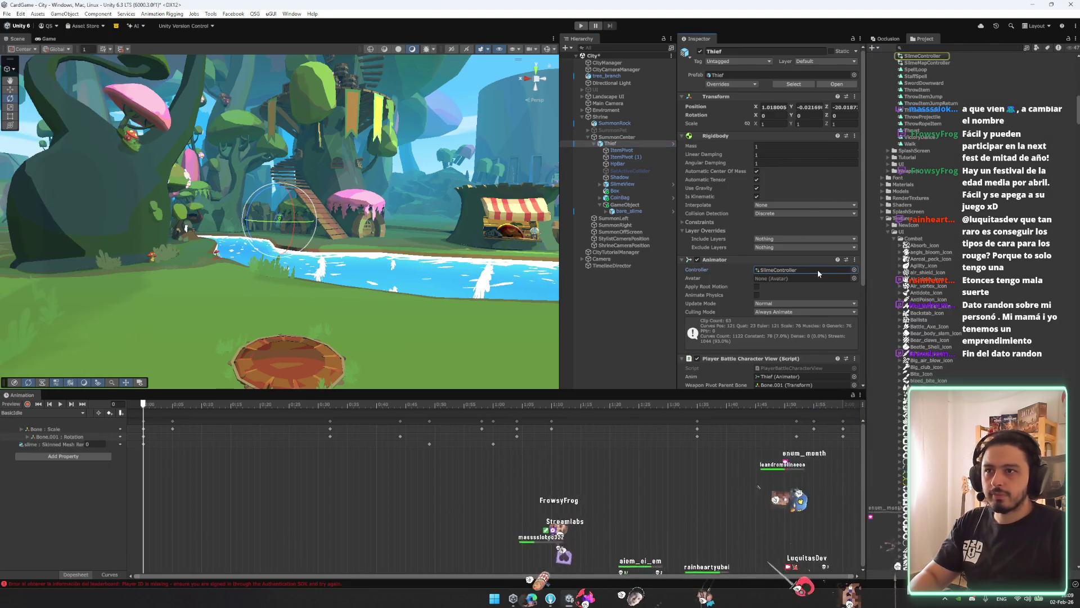
{"action": "left_click", "coordinate": [854, 270]}
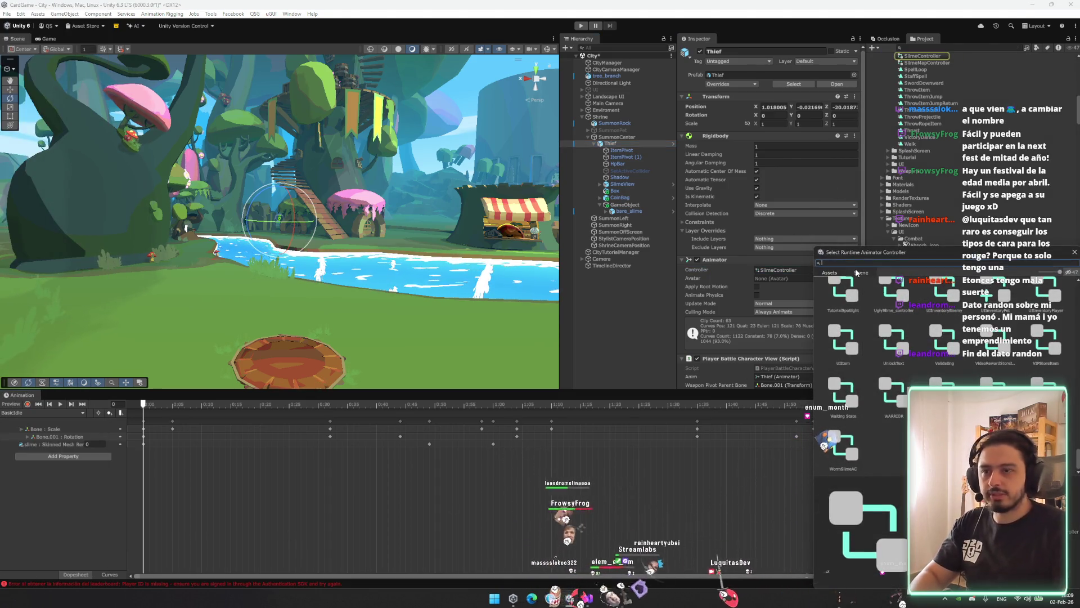
{"action": "type", "text": "fg"}
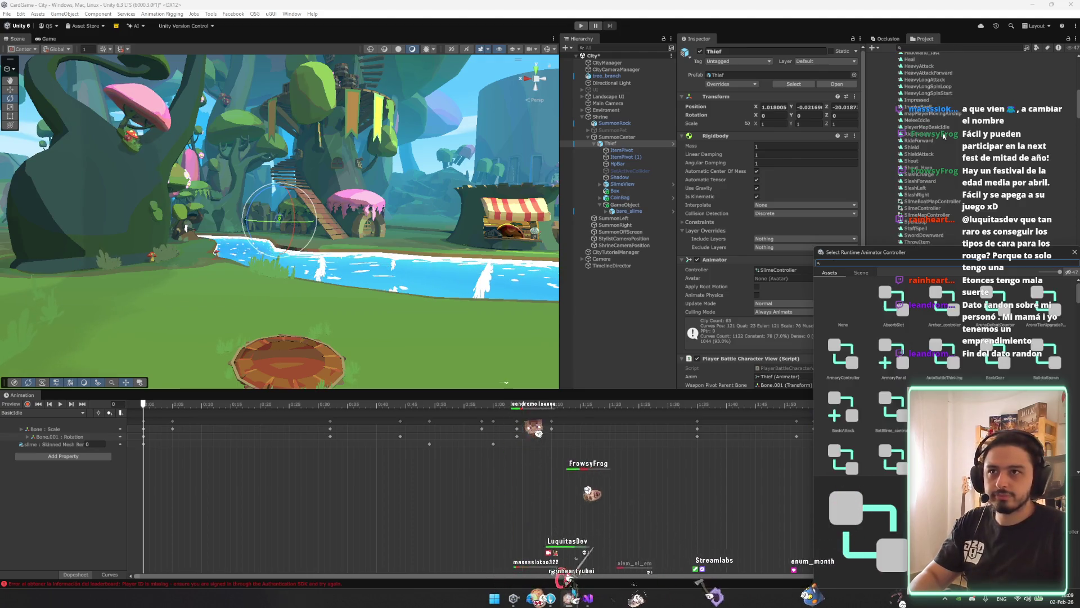
{"action": "key", "text": "Escape"}
{"action": "scroll", "coordinate": [954, 184], "scroll_direction": "up", "scroll_amount": 10}
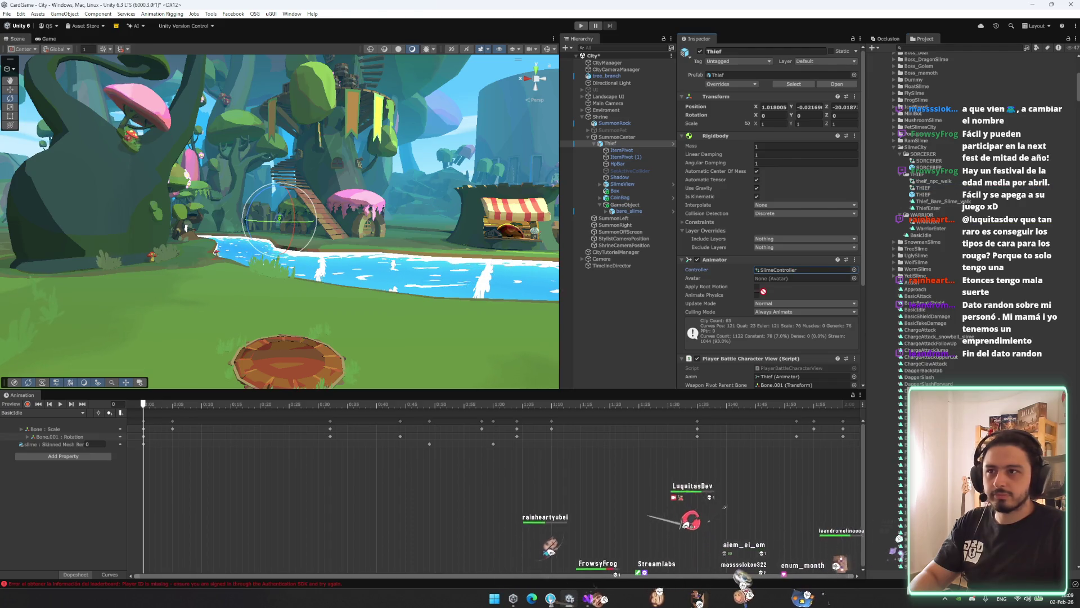
{"action": "left_click_drag", "start_coordinate": [780, 272], "coordinate": [781, 272]}
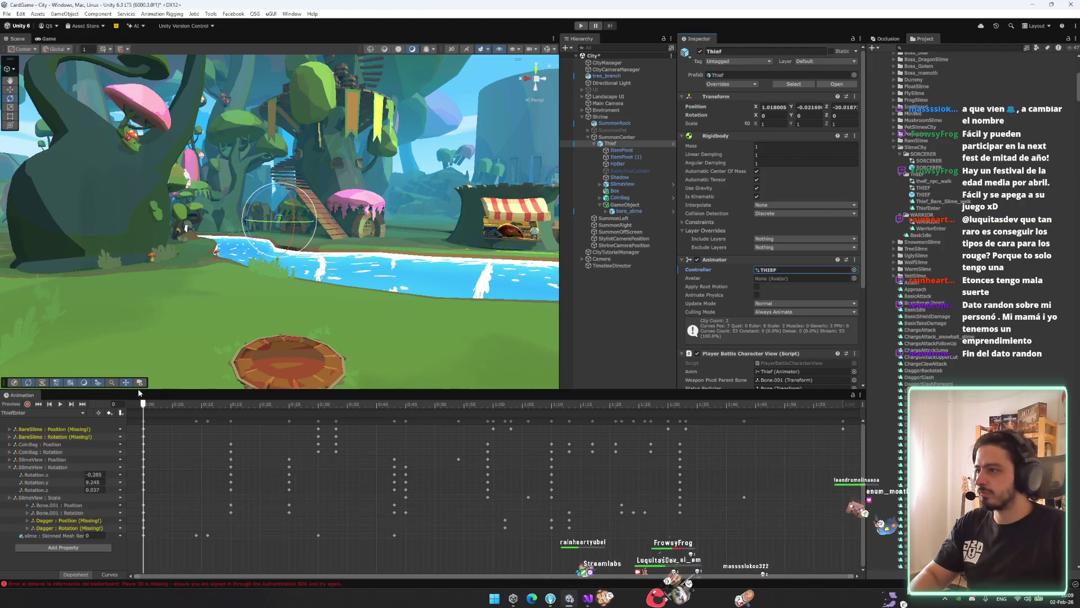
Reset bare_slime's transform position, rotation and scale
{"action": "left_click", "coordinate": [629, 205]}
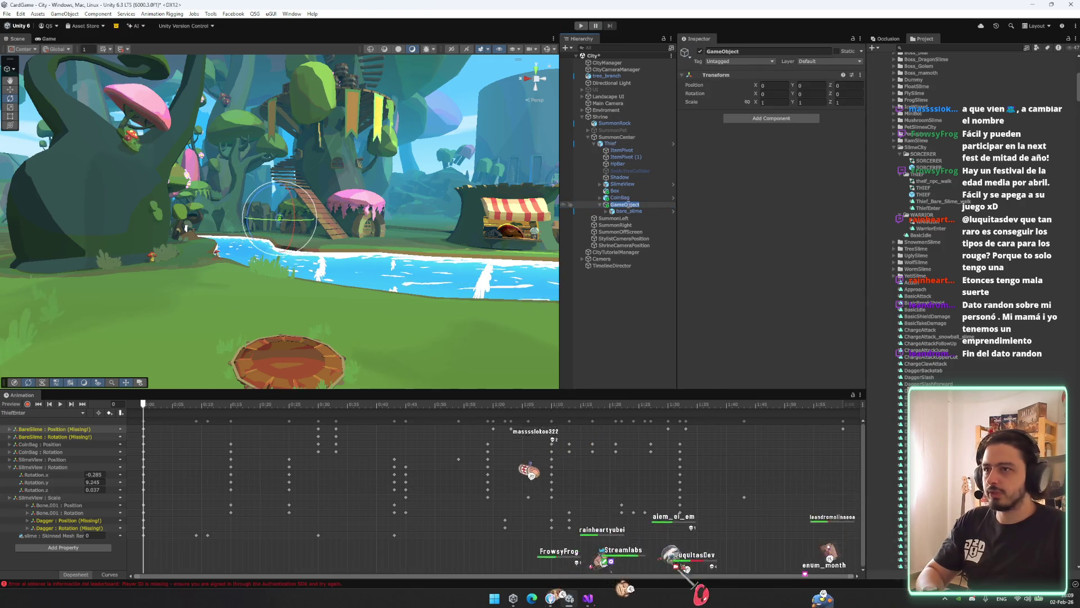
{"action": "left_click", "coordinate": [629, 211]}
{"action": "left_click", "coordinate": [746, 105]}
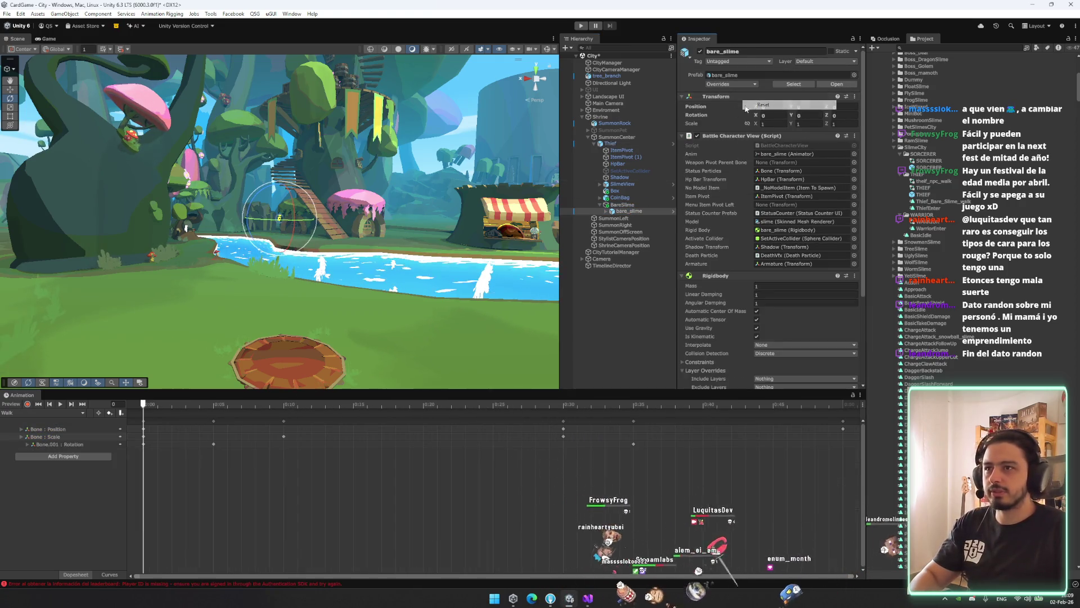
Search the Project for 'dagger', disable the Thief's Animator, and begin editing its X position
{"action": "left_click", "coordinate": [609, 143]}
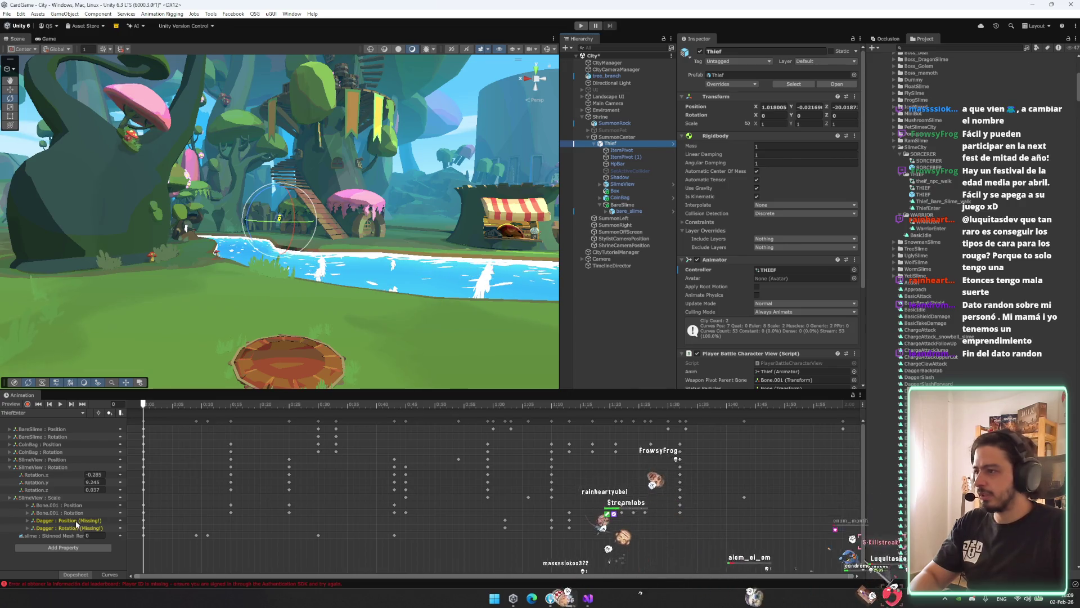
{"action": "left_click", "coordinate": [977, 50]}
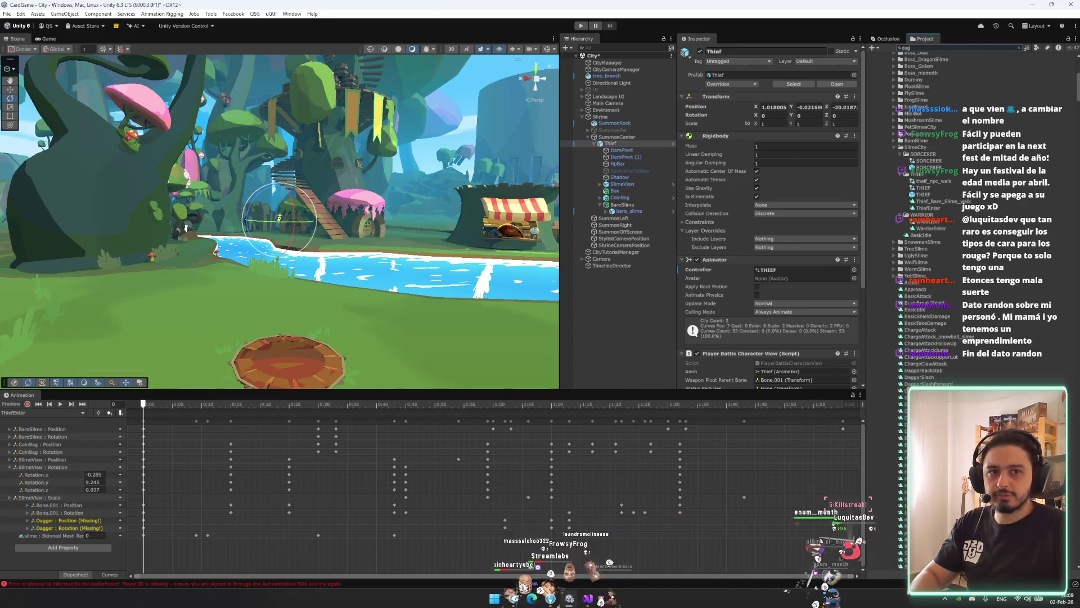
{"action": "type", "text": "ger"}
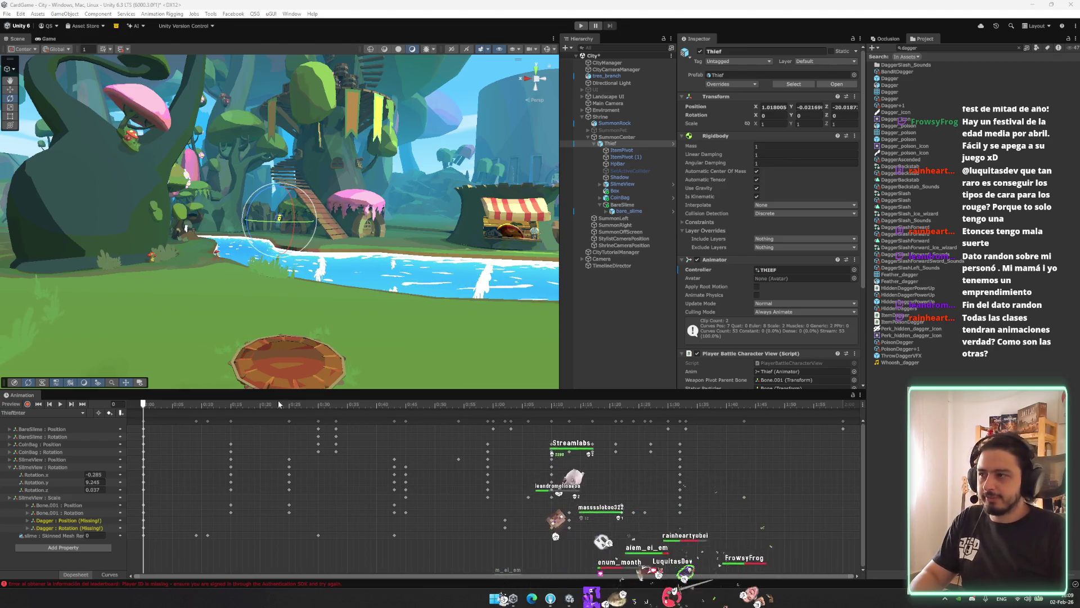
{"action": "left_click", "coordinate": [698, 260]}
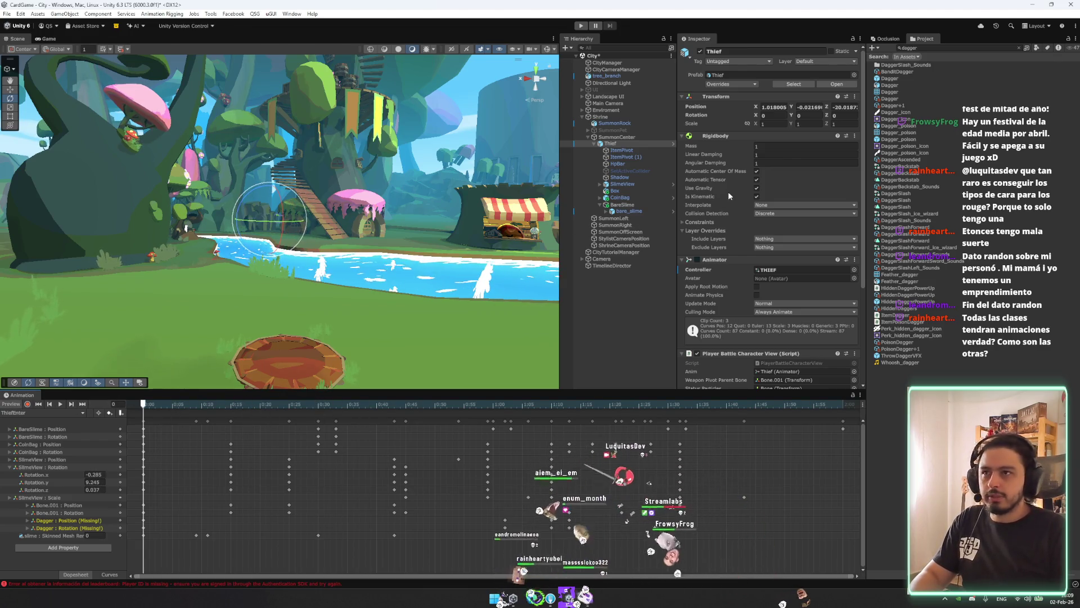
{"action": "left_click", "coordinate": [770, 106]}
Set the Thief's position to 0,0,0 and play the entrance animation preview
{"action": "type", "text": "0"}
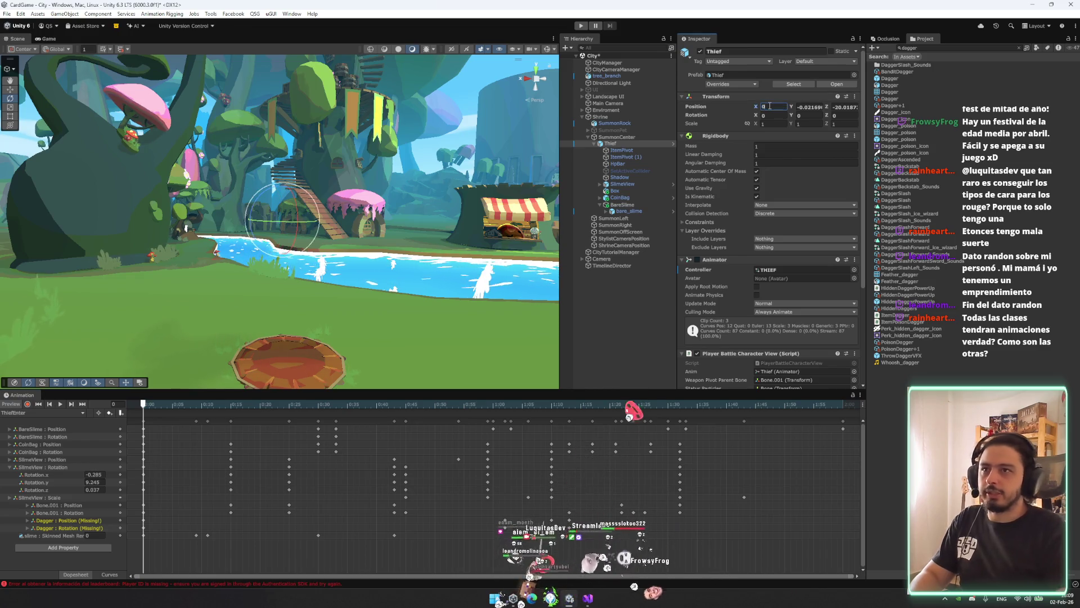
{"action": "key", "text": "Tab"}
{"action": "type", "text": "0"}
{"action": "key", "text": "Tab"}
{"action": "type", "text": "0"}
{"action": "key", "text": "Tab"}
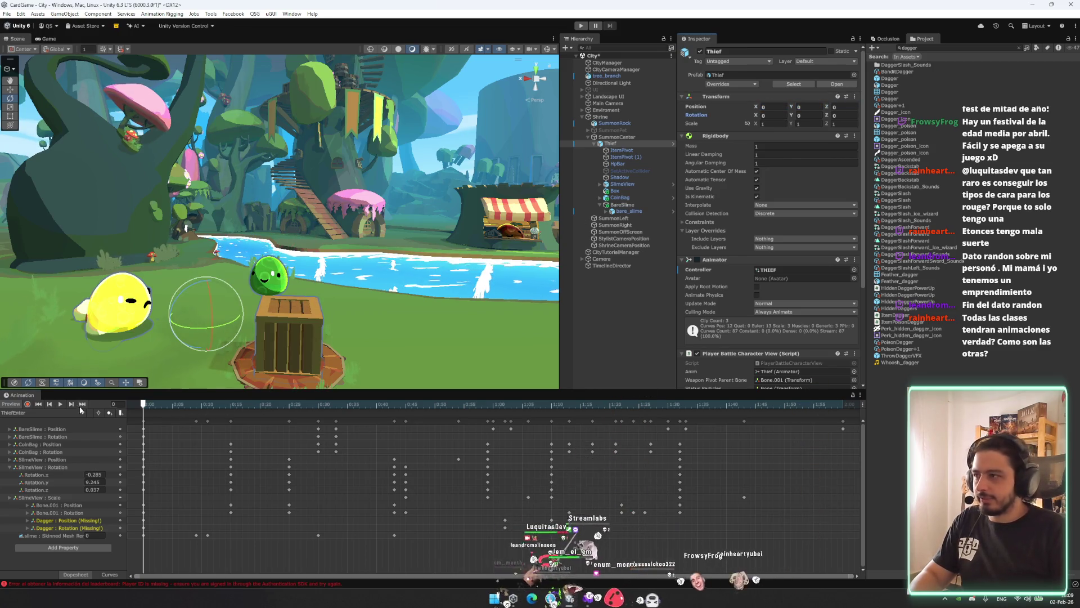
{"action": "left_click", "coordinate": [60, 405]}
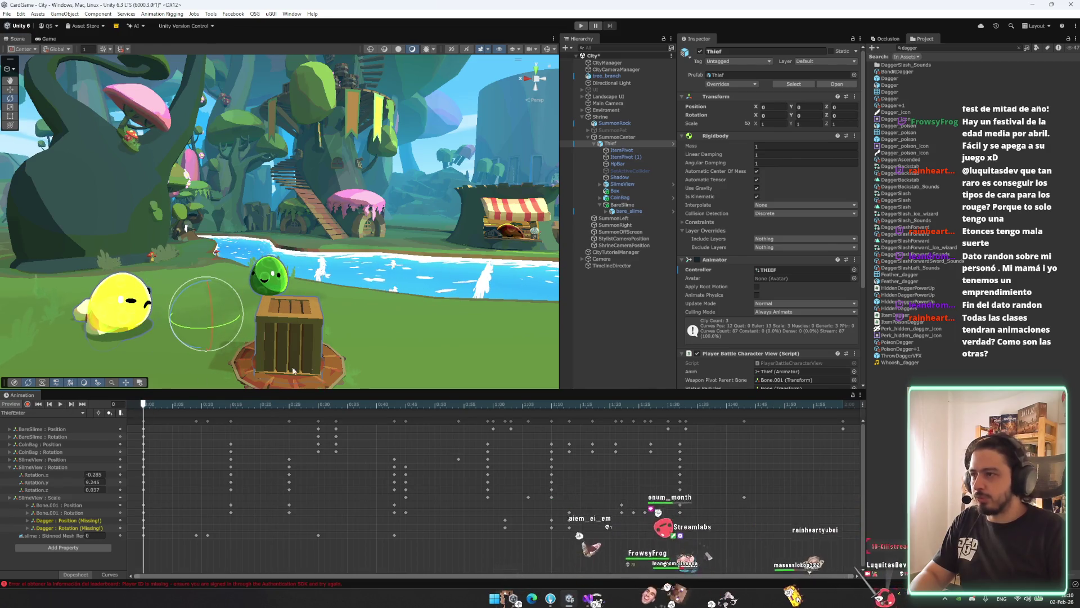
Move the Box crate beside the slimes, nudging it along its local X axis
{"action": "left_click", "coordinate": [287, 346]}
{"action": "key", "text": "w"}
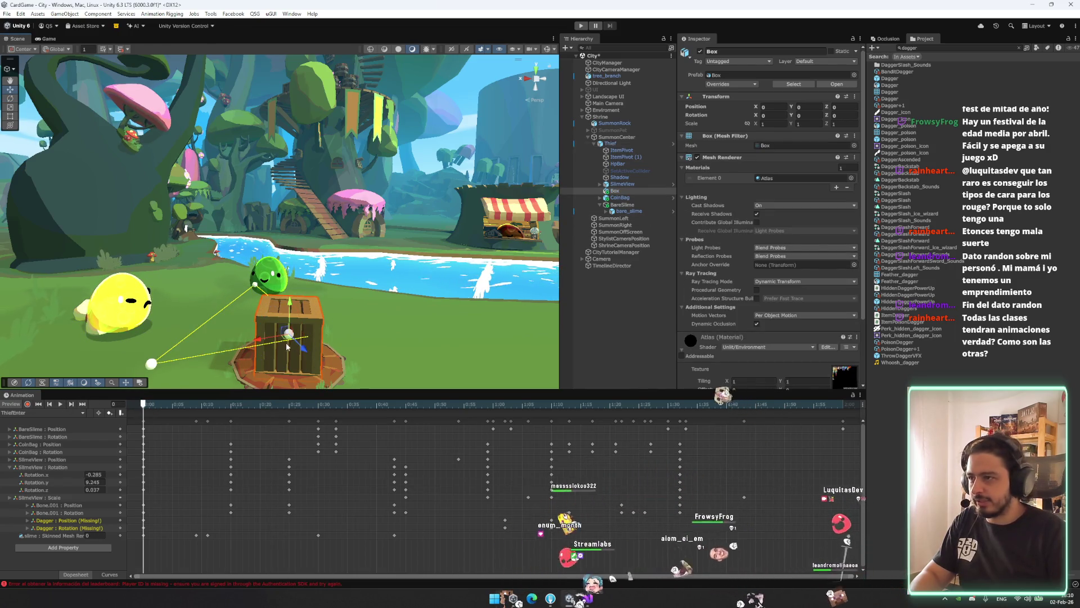
{"action": "mouse_move", "coordinate": [287, 346]}
{"action": "left_mouse_down"}
{"action": "mouse_move", "coordinate": [281, 307]}
{"action": "mouse_move", "coordinate": [439, 291]}
{"action": "left_mouse_up"}
{"action": "scroll", "coordinate": [281, 306], "scroll_direction": "up", "scroll_amount": 3}
{"action": "left_click_drag", "start_coordinate": [252, 300], "coordinate": [252, 293]}
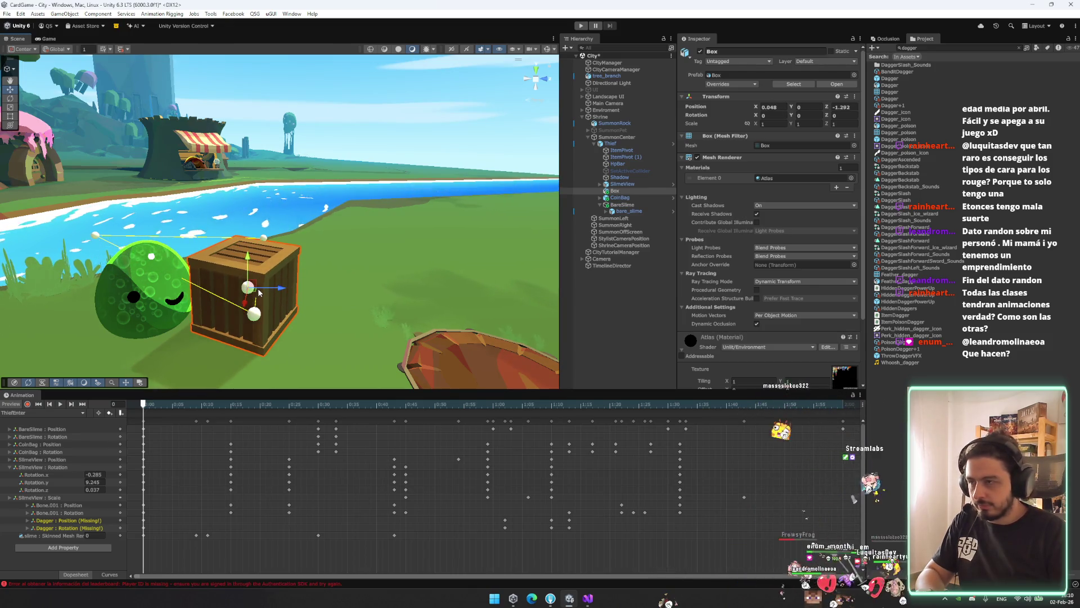
{"action": "key", "text": "ctrl+z"}
{"action": "key", "text": "x"}
{"action": "left_click_drag", "start_coordinate": [233, 308], "coordinate": [79, 363]}
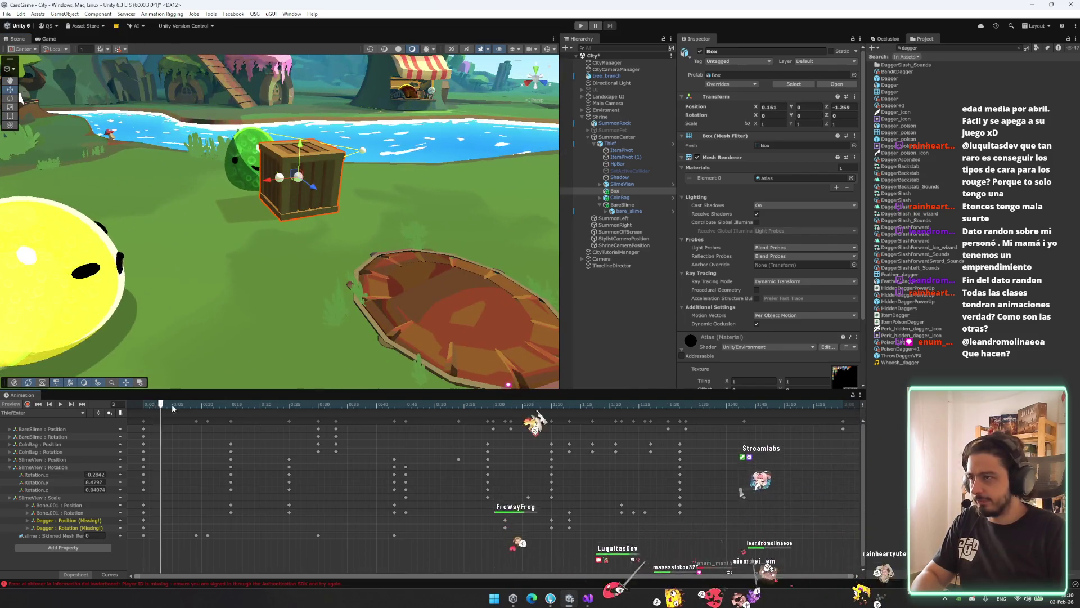
Check the crate at frame 19, replay the entrance preview, and select CoinBag
{"action": "left_click_drag", "start_coordinate": [196, 407], "coordinate": [257, 414]}
{"action": "mouse_move", "coordinate": [248, 188]}
{"action": "left_mouse_down"}
{"action": "mouse_move", "coordinate": [218, 172]}
{"action": "mouse_move", "coordinate": [251, 201]}
{"action": "left_mouse_up"}
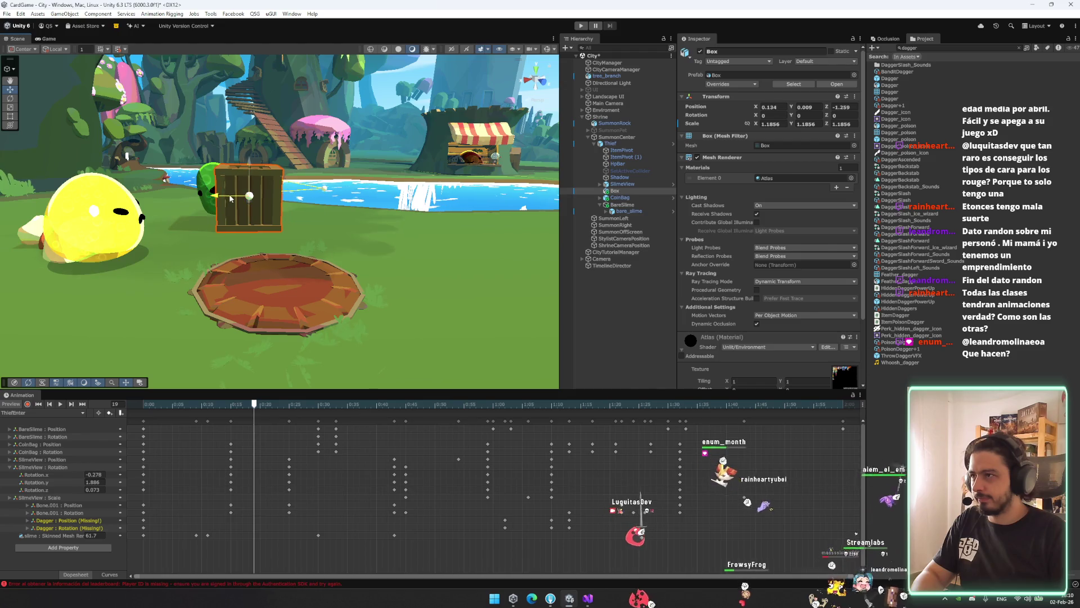
{"action": "key", "text": "space"}
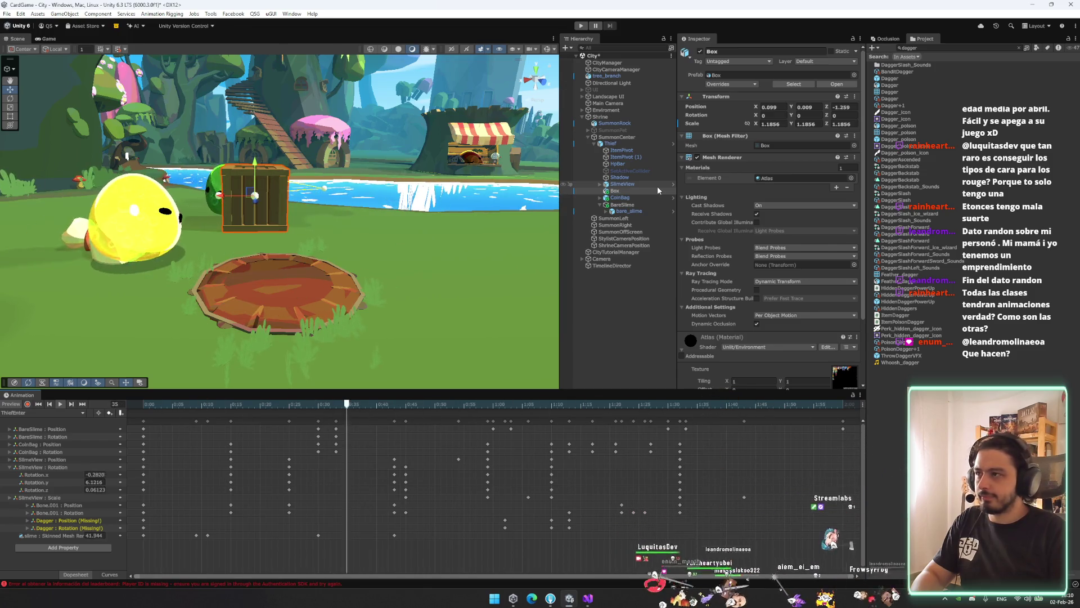
{"action": "left_click", "coordinate": [641, 210]}
{"action": "left_click", "coordinate": [641, 200]}
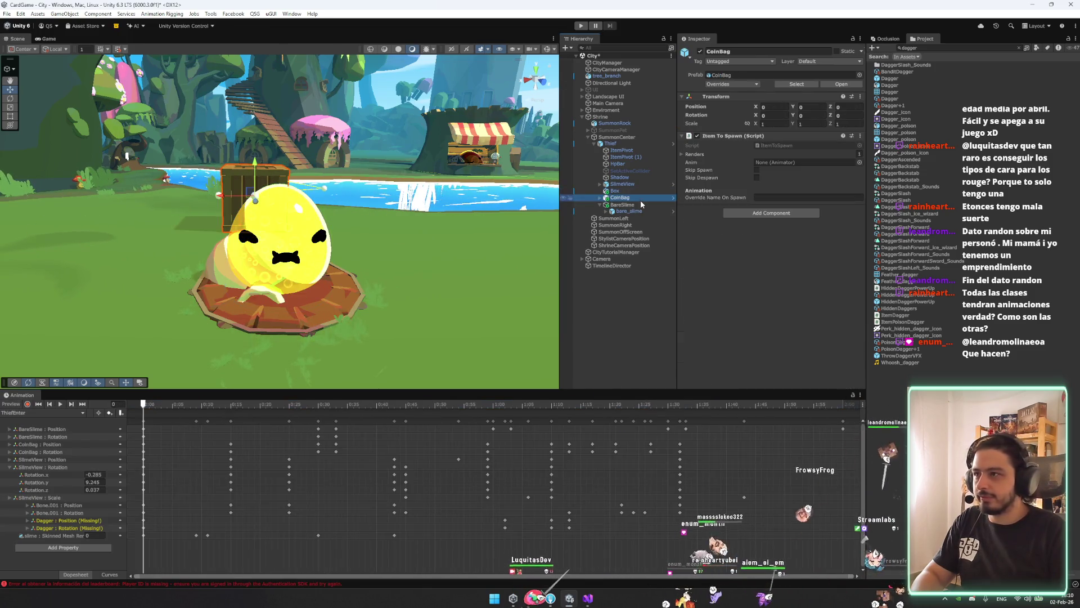
At frame 6, zoom in on the yellow slime and try raising the coin bag, then undo
{"action": "key", "text": "e"}
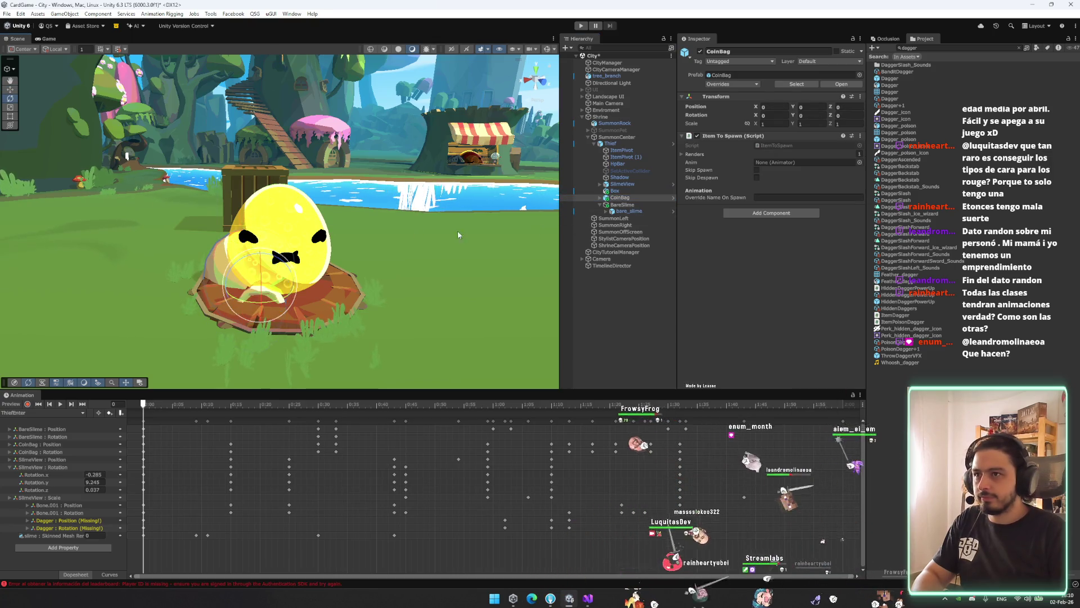
{"action": "left_click_drag", "start_coordinate": [458, 230], "coordinate": [507, 232]}
{"action": "key", "text": "r"}
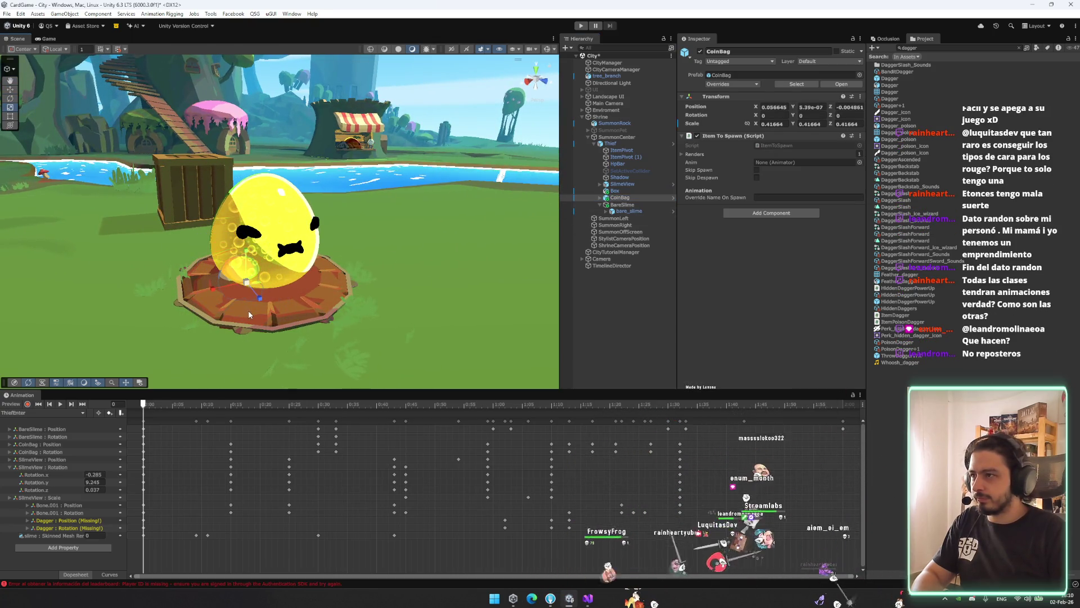
{"action": "left_click_drag", "start_coordinate": [161, 406], "coordinate": [175, 409]}
{"action": "mouse_move", "coordinate": [186, 254]}
{"action": "left_mouse_down"}
{"action": "mouse_move", "coordinate": [190, 219]}
{"action": "mouse_move", "coordinate": [314, 301]}
{"action": "left_mouse_up"}
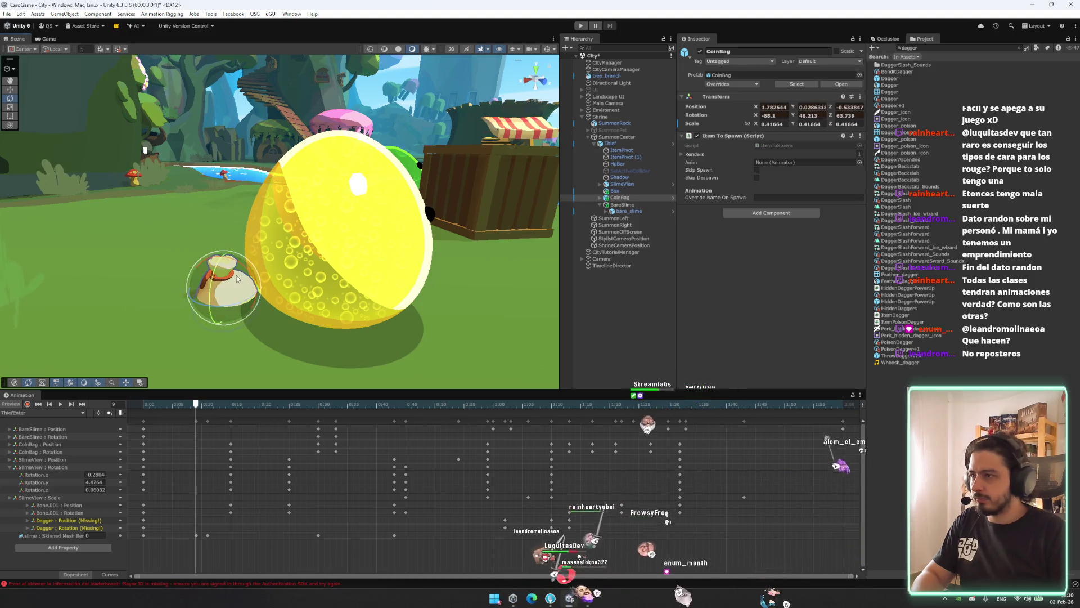
{"action": "left_click_drag", "start_coordinate": [224, 267], "coordinate": [233, 214]}
{"action": "key", "text": "ctrl+z"}
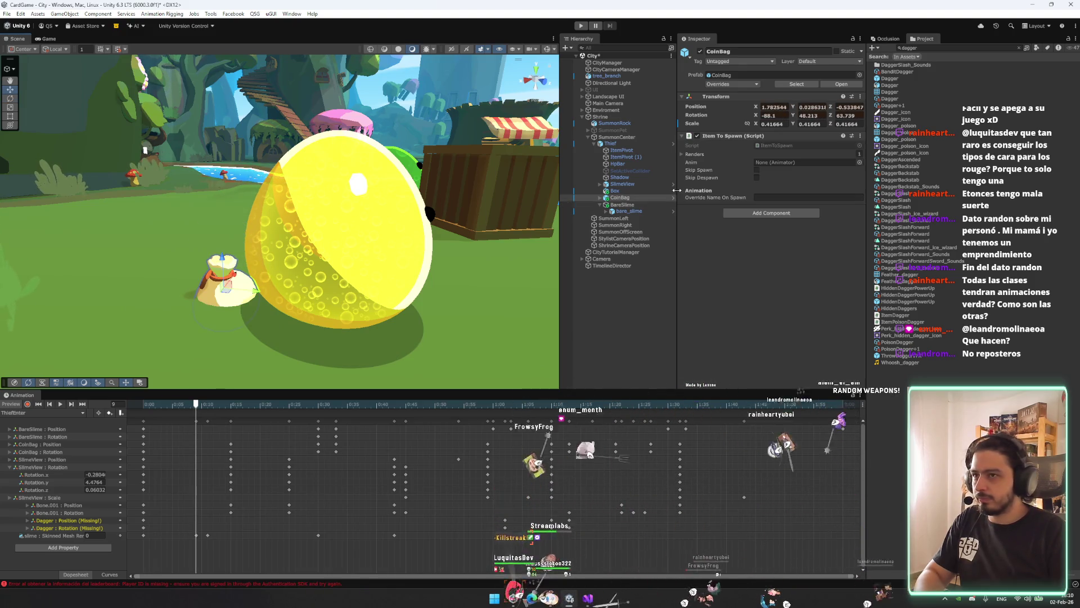
Return to frame 0 and set the X scale of CoinBag and CoinBagModel to 1
{"action": "left_click_drag", "start_coordinate": [237, 403], "coordinate": [144, 403]}
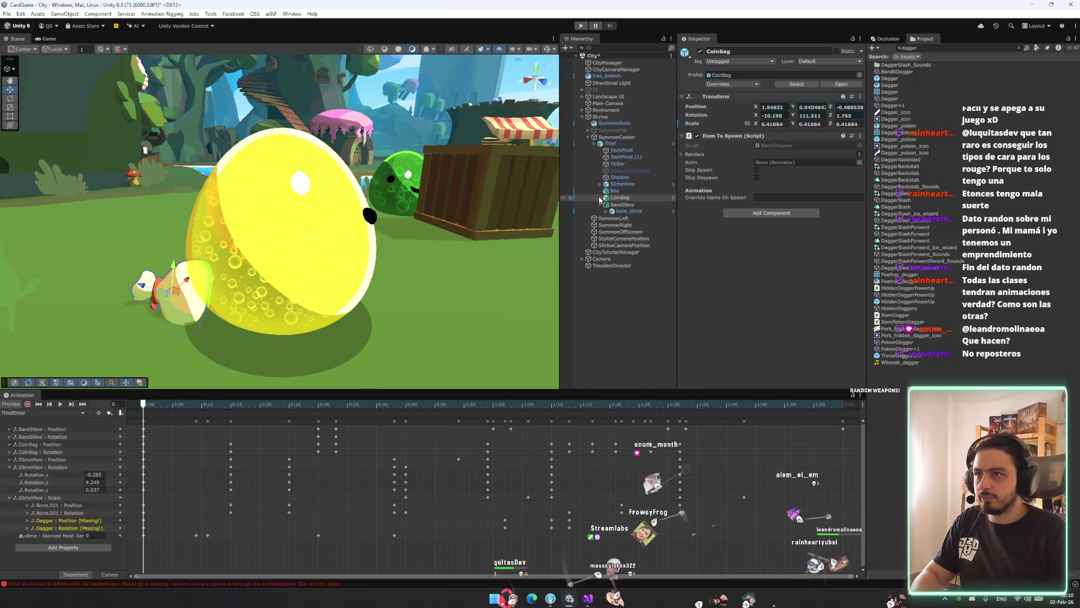
{"action": "left_click", "coordinate": [761, 126]}
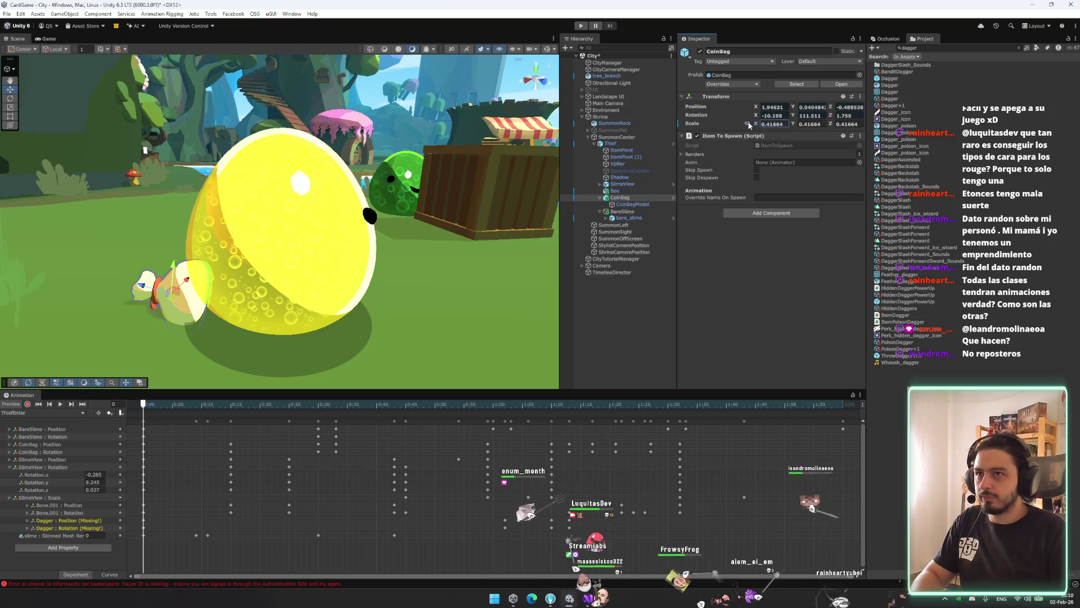
{"action": "type", "text": "1"}
{"action": "left_click", "coordinate": [642, 205]}
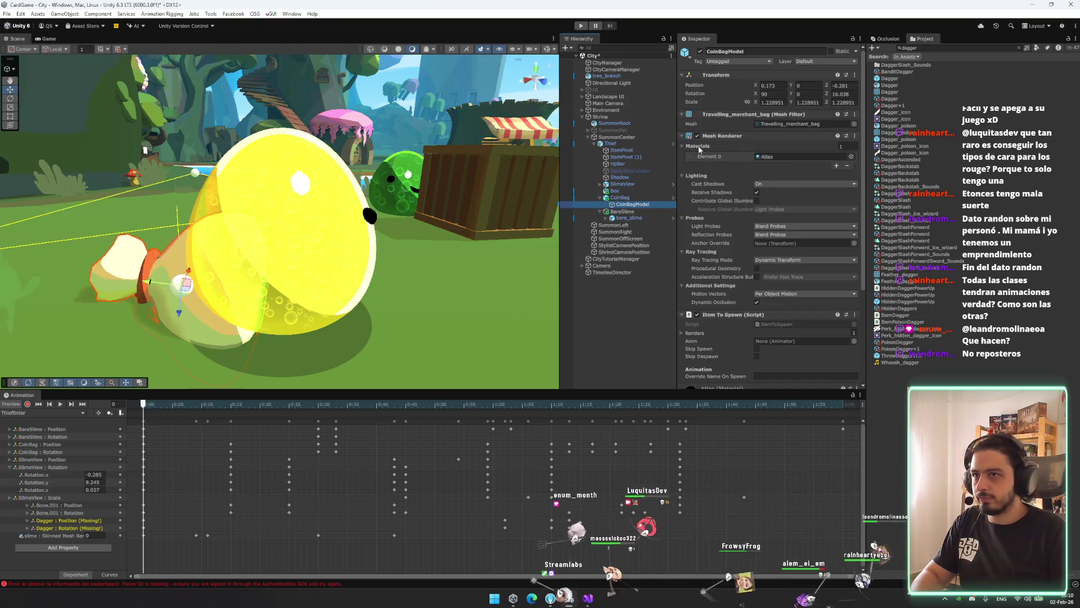
{"action": "double_click", "coordinate": [770, 102]}
{"action": "type", "text": "1"}
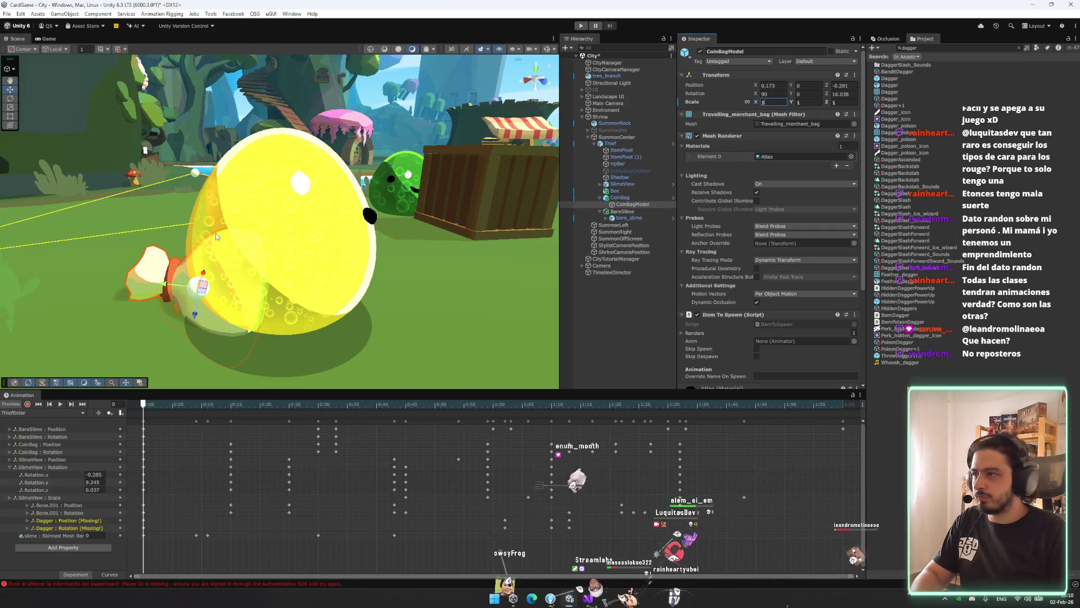
Shrink the coin bag to about three-quarters size and move it up and right beside the slime's mouth
{"action": "mouse_move", "coordinate": [216, 237]}
{"action": "left_mouse_down"}
{"action": "mouse_move", "coordinate": [351, 284]}
{"action": "mouse_move", "coordinate": [409, 266]}
{"action": "left_mouse_up"}
{"action": "key", "text": "w"}
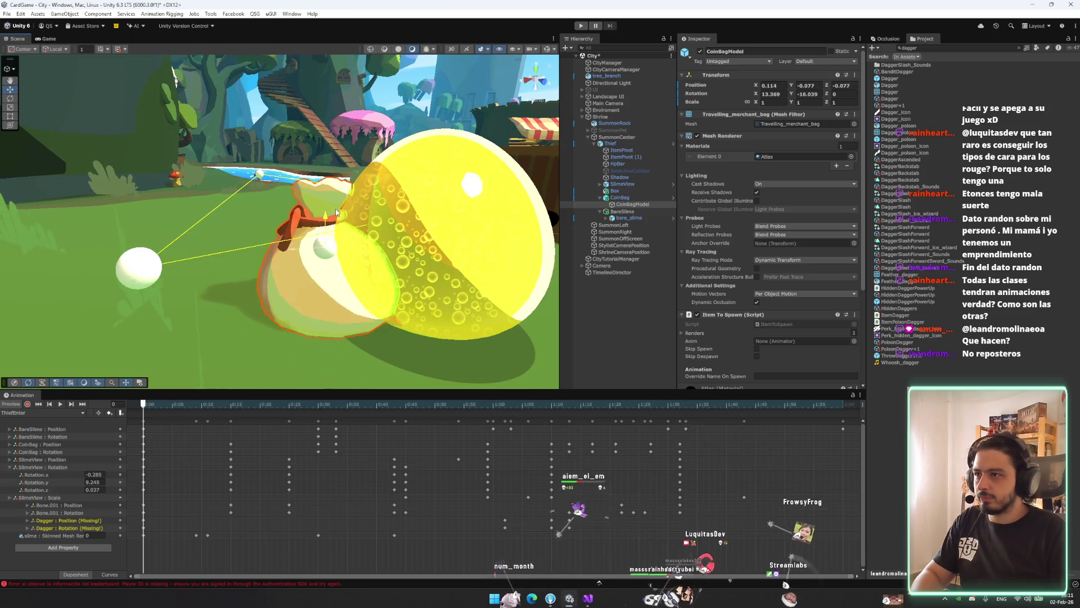
{"action": "key", "text": "r"}
{"action": "mouse_move", "coordinate": [325, 239]}
{"action": "left_mouse_down"}
{"action": "mouse_move", "coordinate": [340, 267]}
{"action": "mouse_move", "coordinate": [327, 234]}
{"action": "mouse_move", "coordinate": [368, 220]}
{"action": "left_mouse_up"}
{"action": "key", "text": "e"}
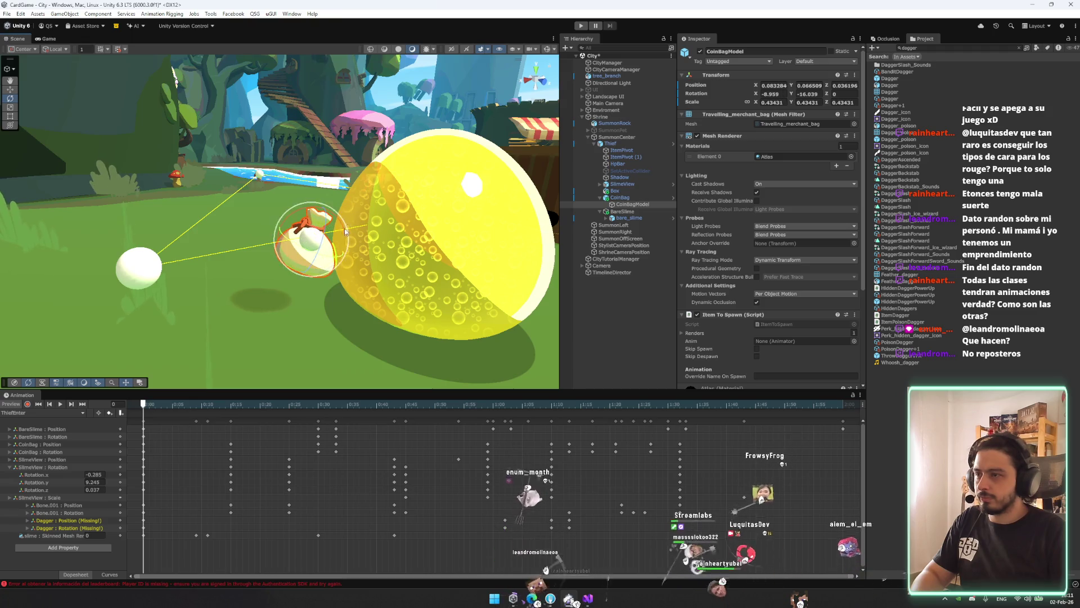
{"action": "left_click_drag", "start_coordinate": [285, 237], "coordinate": [333, 221]}
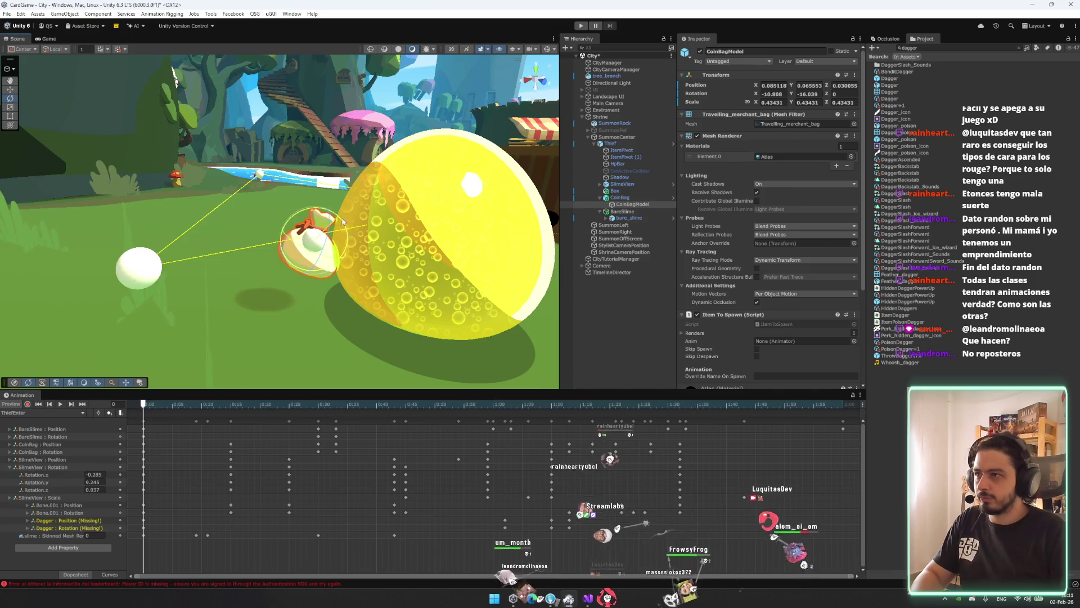
{"action": "key", "text": "w"}
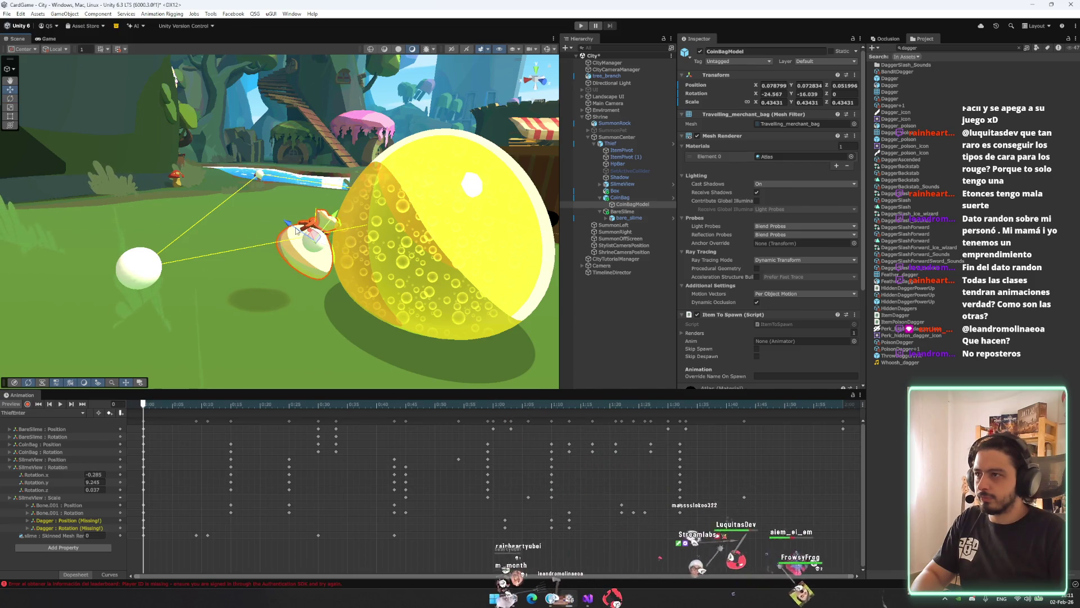
{"action": "left_click_drag", "start_coordinate": [317, 238], "coordinate": [321, 236]}
Play the entrance animation preview and orbit the scene to check the coin bag
{"action": "scroll", "coordinate": [397, 237], "scroll_direction": "down", "scroll_amount": 5}
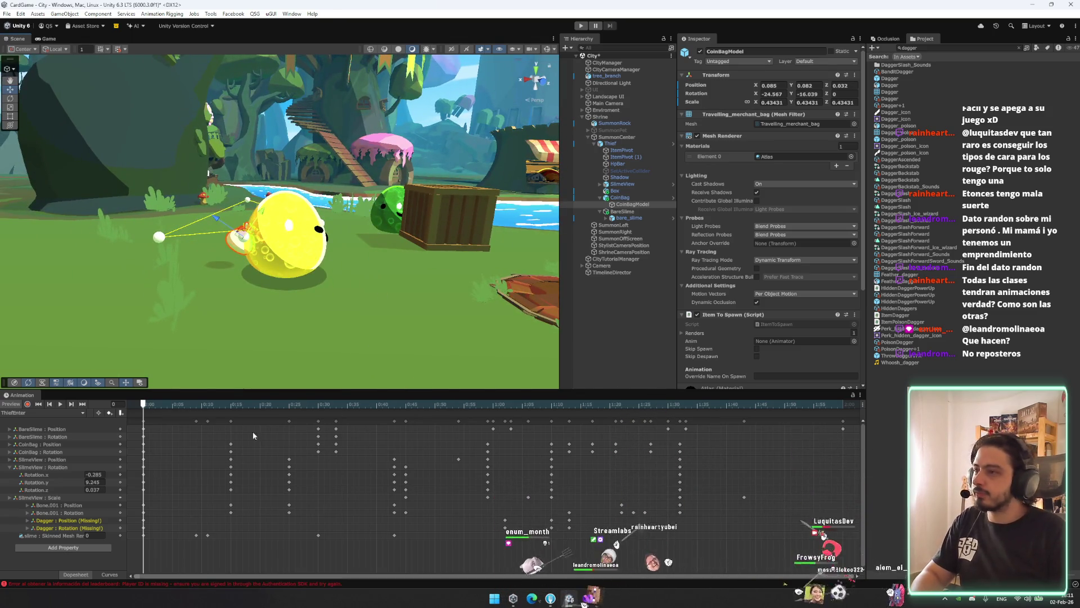
{"action": "left_click", "coordinate": [60, 403]}
{"action": "left_click_drag", "start_coordinate": [338, 270], "coordinate": [541, 253]}
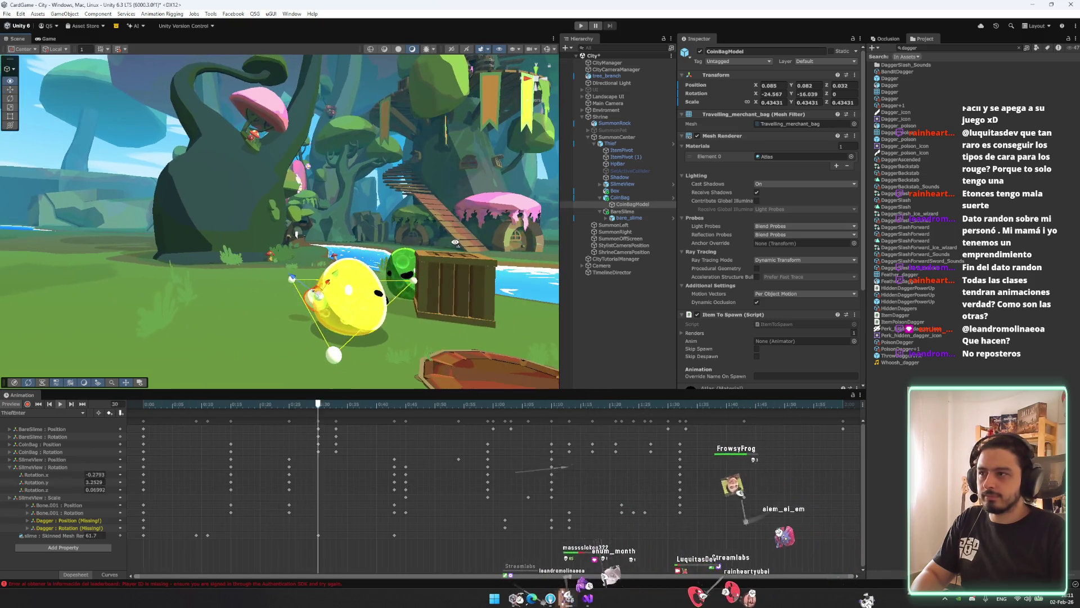
Review the Thief prefab's overrides, then run the game and start it from the main menu
{"action": "left_click", "coordinate": [625, 137]}
{"action": "left_click", "coordinate": [624, 144]}
{"action": "left_click", "coordinate": [733, 83]}
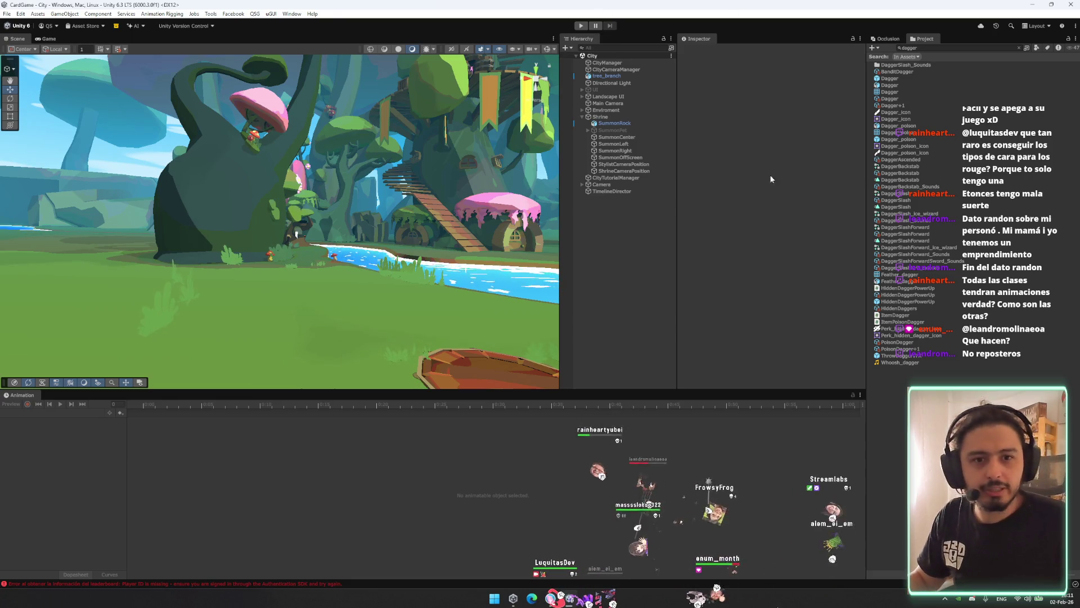
{"action": "left_click", "coordinate": [581, 26]}
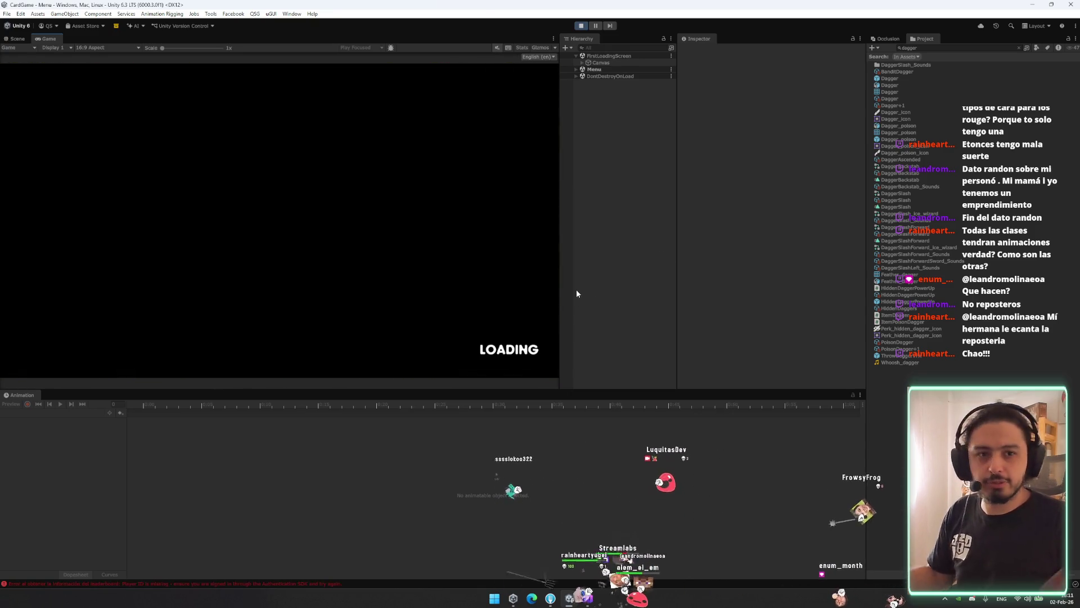
{"action": "left_click", "coordinate": [68, 241]}
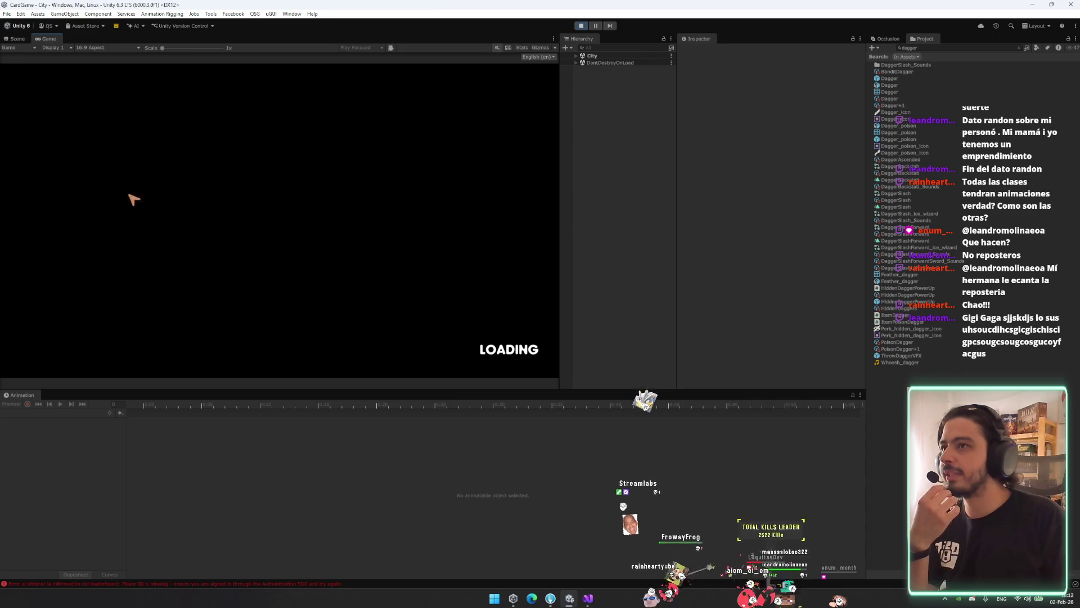
Switch repeatedly between Warrior and Thief on character select to replay the yellow slime's entrance
{"action": "left_click", "coordinate": [41, 168]}
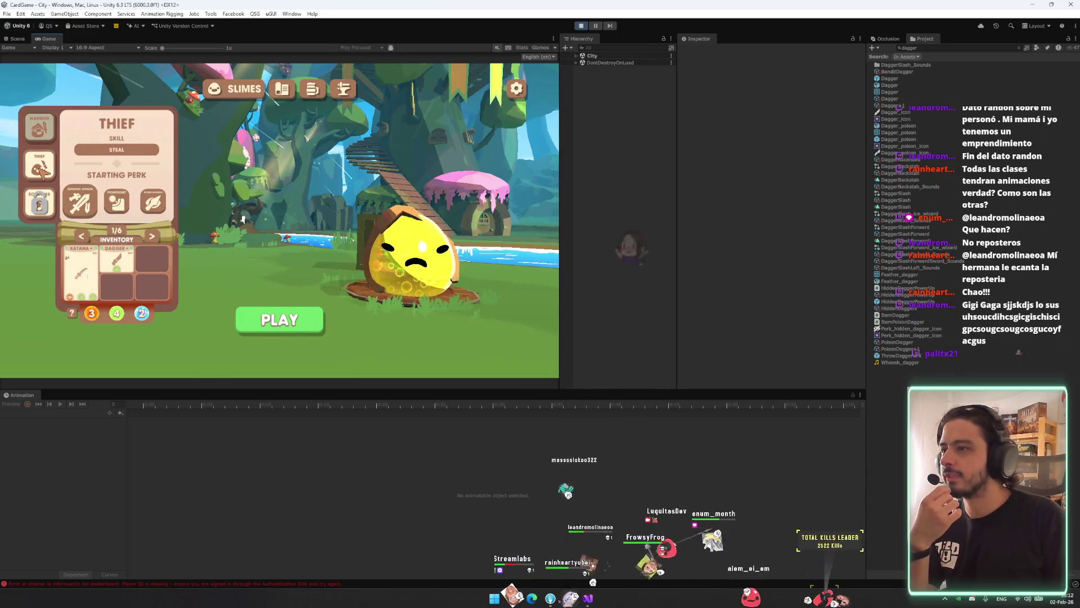
{"action": "left_click", "coordinate": [47, 133]}
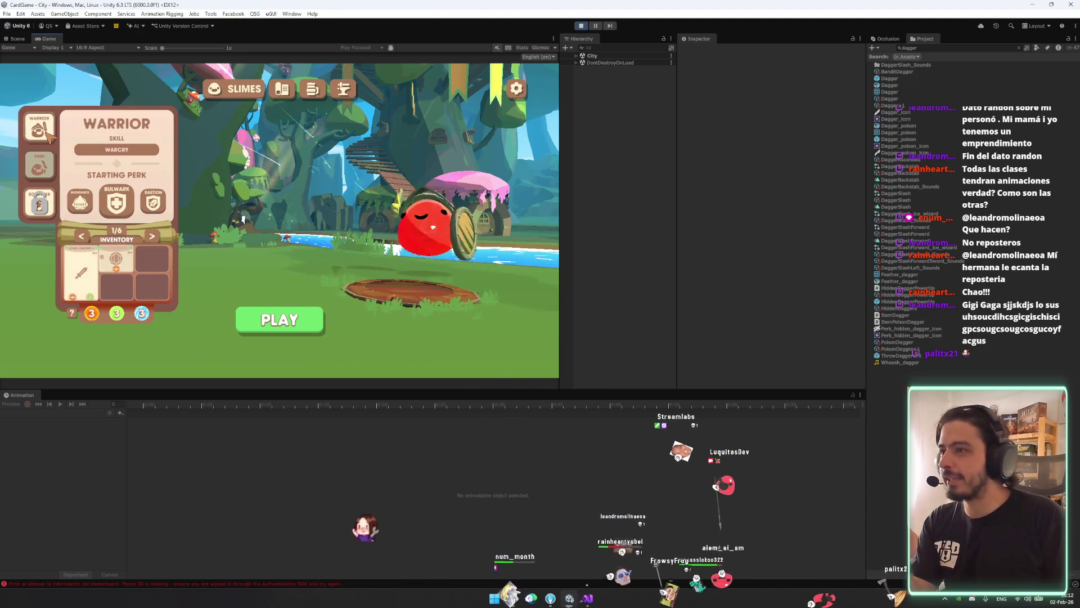
{"action": "left_click", "coordinate": [45, 167]}
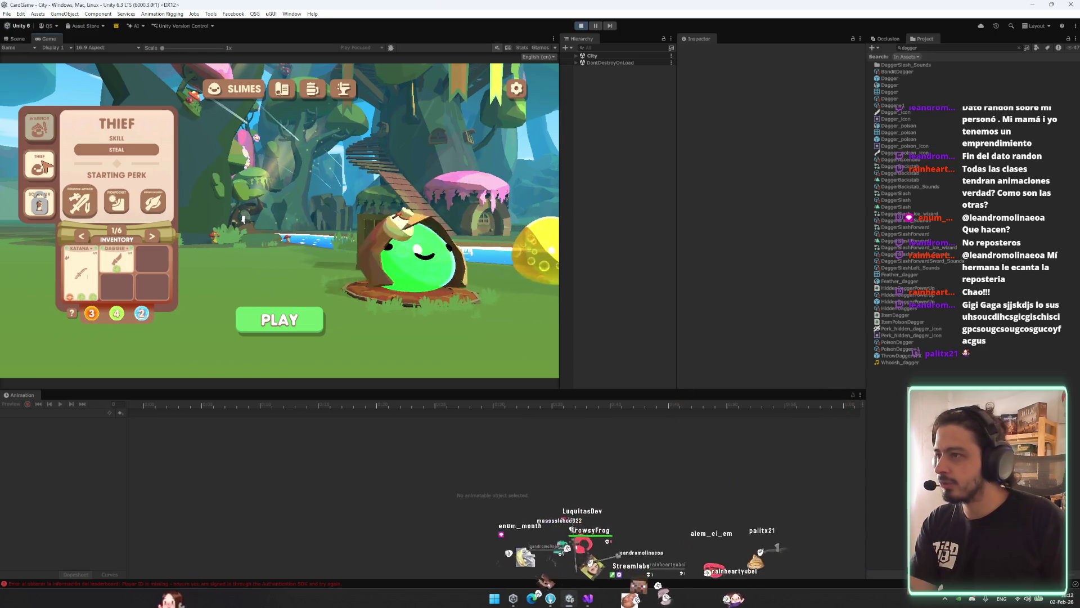
{"action": "left_click", "coordinate": [40, 128]}
{"action": "left_click", "coordinate": [44, 164]}
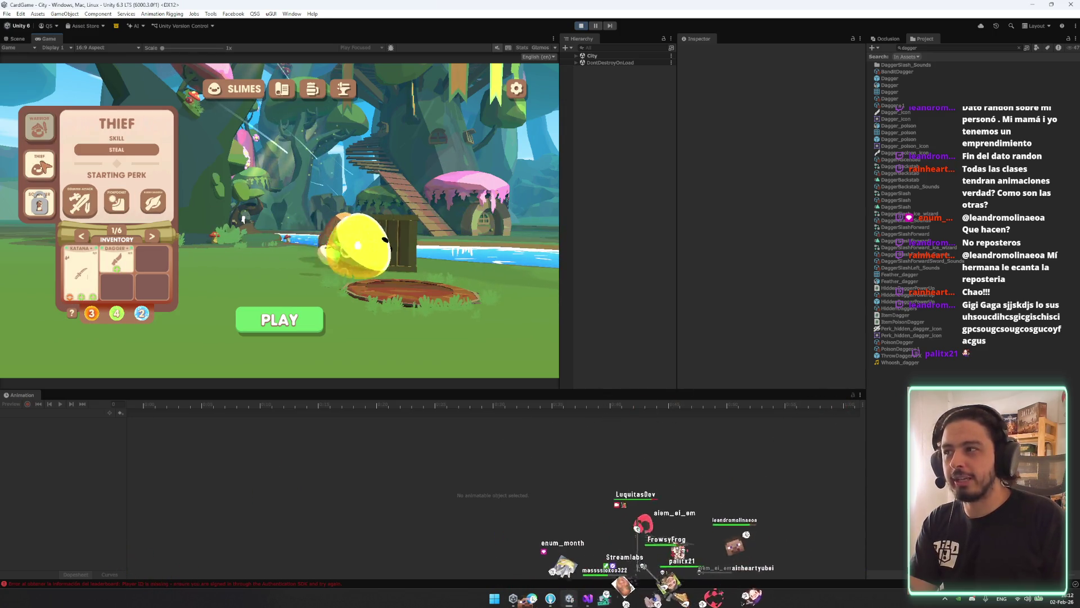
{"action": "left_click", "coordinate": [40, 127]}
{"action": "left_click", "coordinate": [41, 164]}
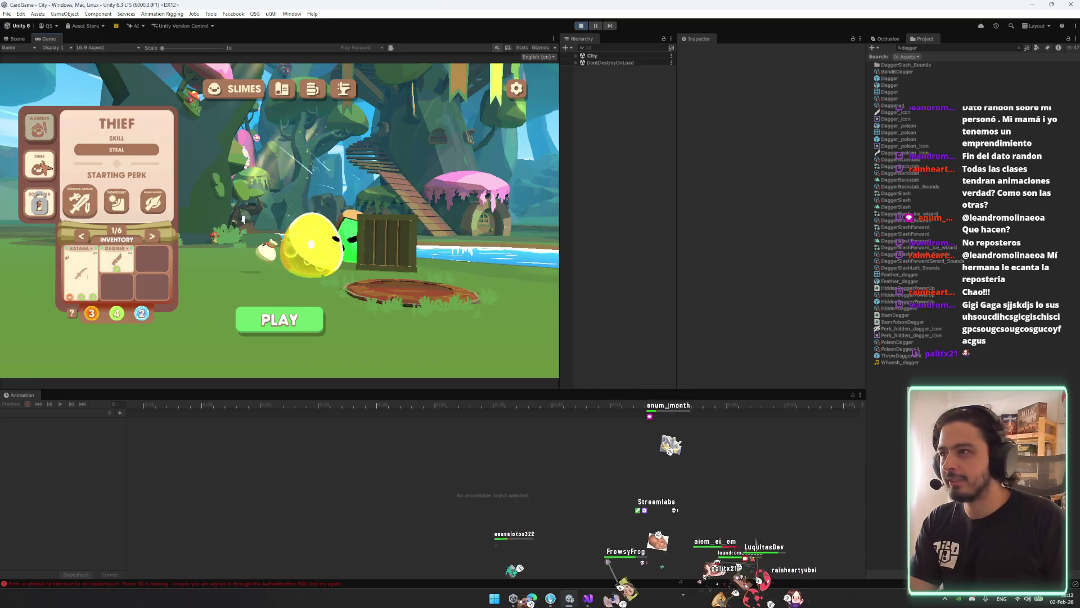
{"action": "left_click", "coordinate": [40, 128]}
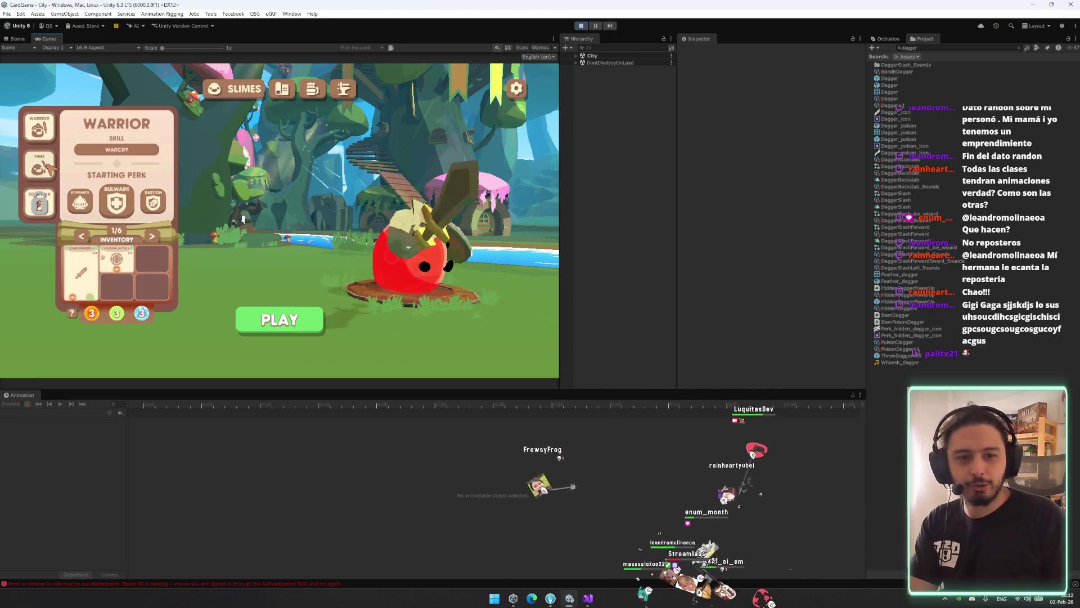
{"action": "left_click", "coordinate": [44, 164]}
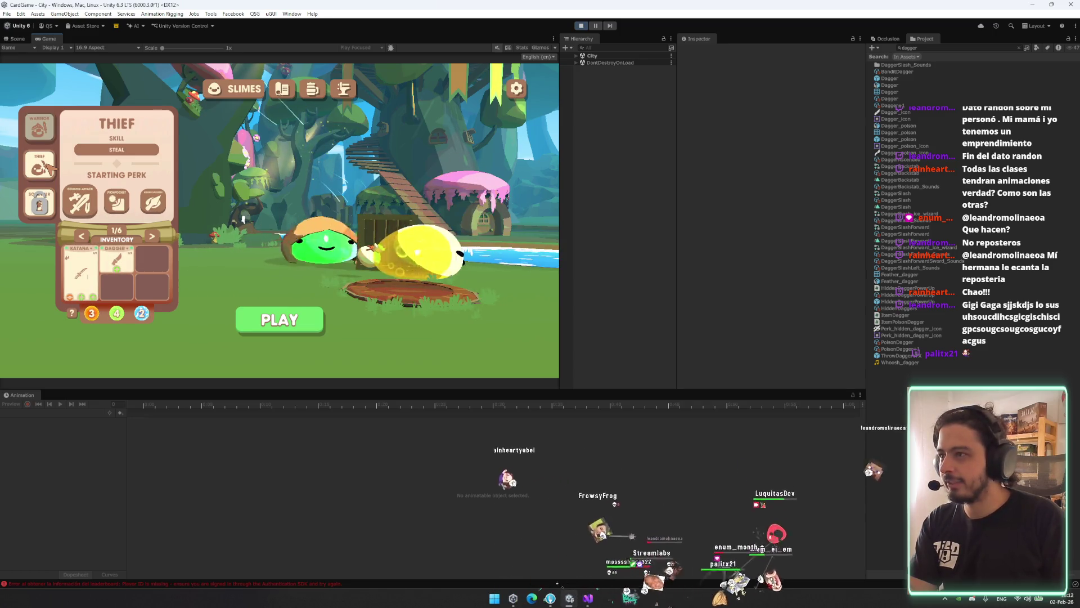
{"action": "left_click", "coordinate": [41, 132]}
{"action": "left_click", "coordinate": [40, 166]}
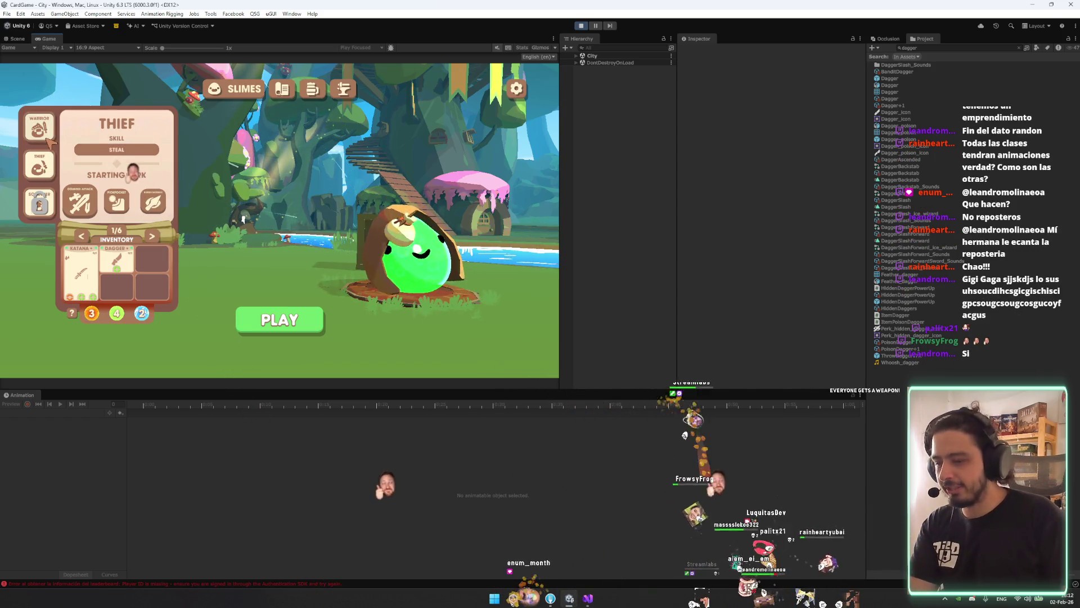
{"action": "left_click", "coordinate": [41, 132]}
{"action": "left_click", "coordinate": [43, 169]}
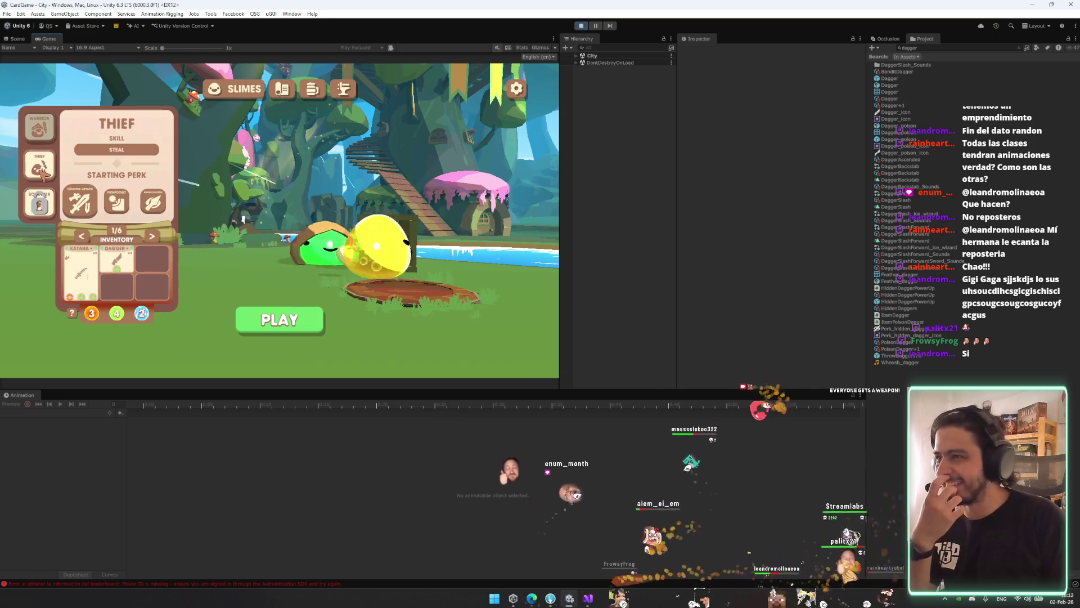
{"action": "left_click", "coordinate": [47, 138]}
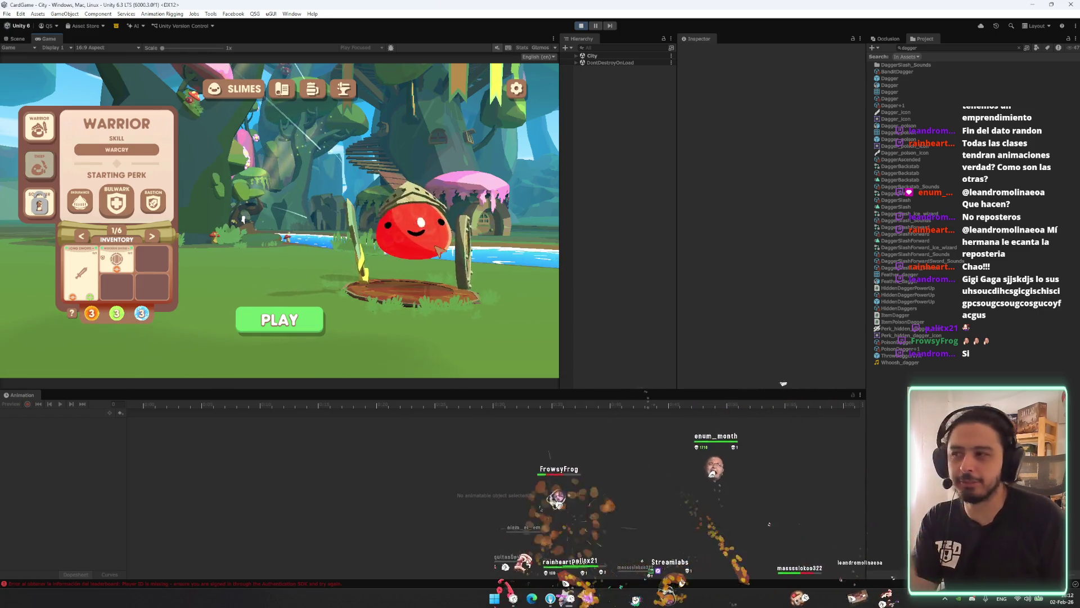
{"action": "left_click", "coordinate": [40, 165]}
{"action": "left_click", "coordinate": [48, 133]}
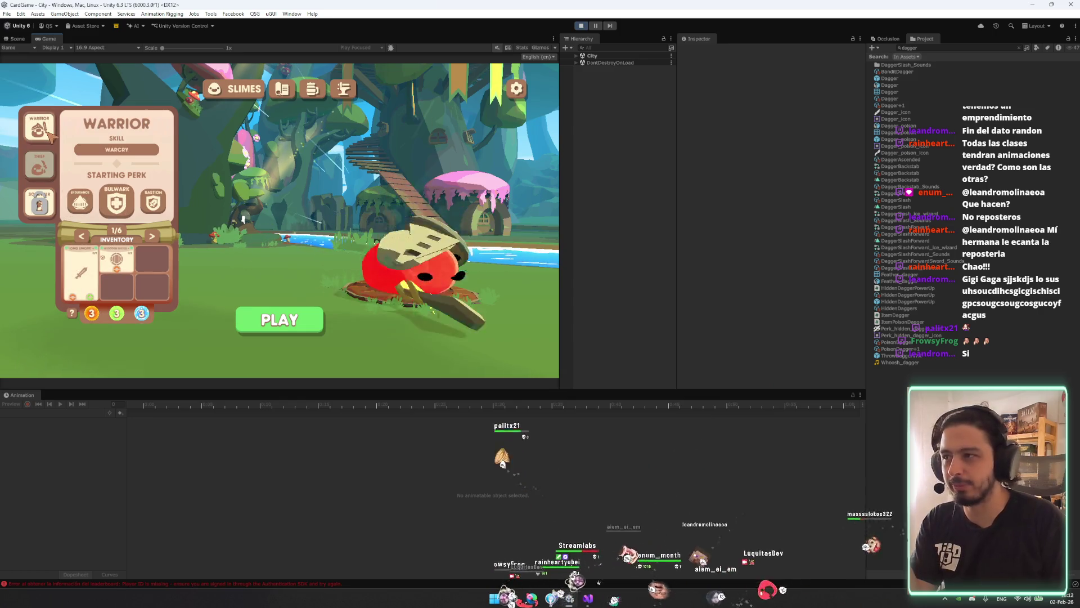
{"action": "left_click", "coordinate": [49, 161]}
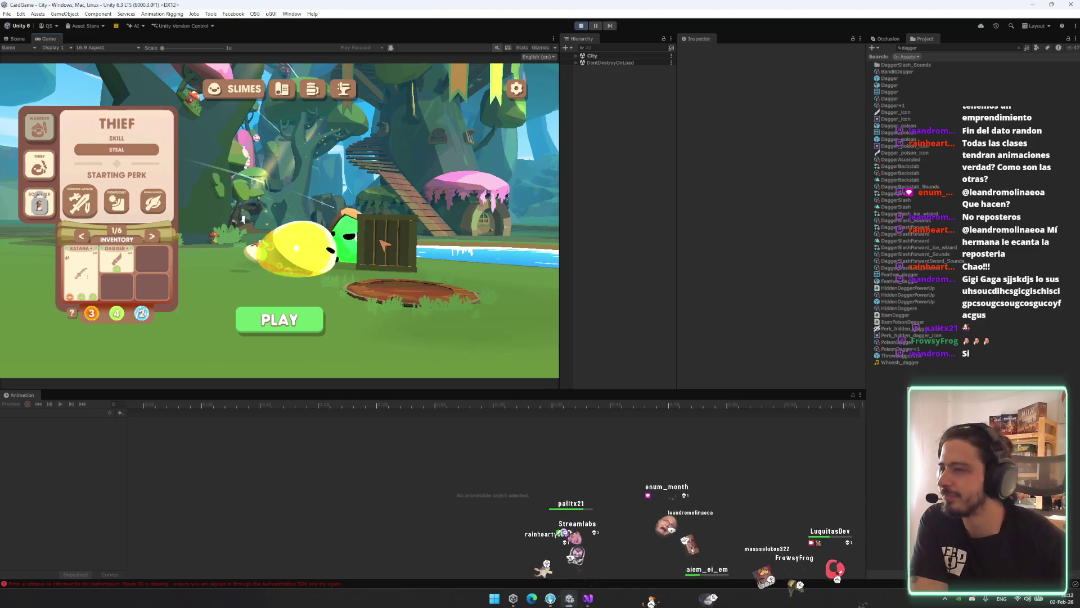
{"action": "left_click", "coordinate": [39, 127]}
{"action": "left_click", "coordinate": [39, 164]}
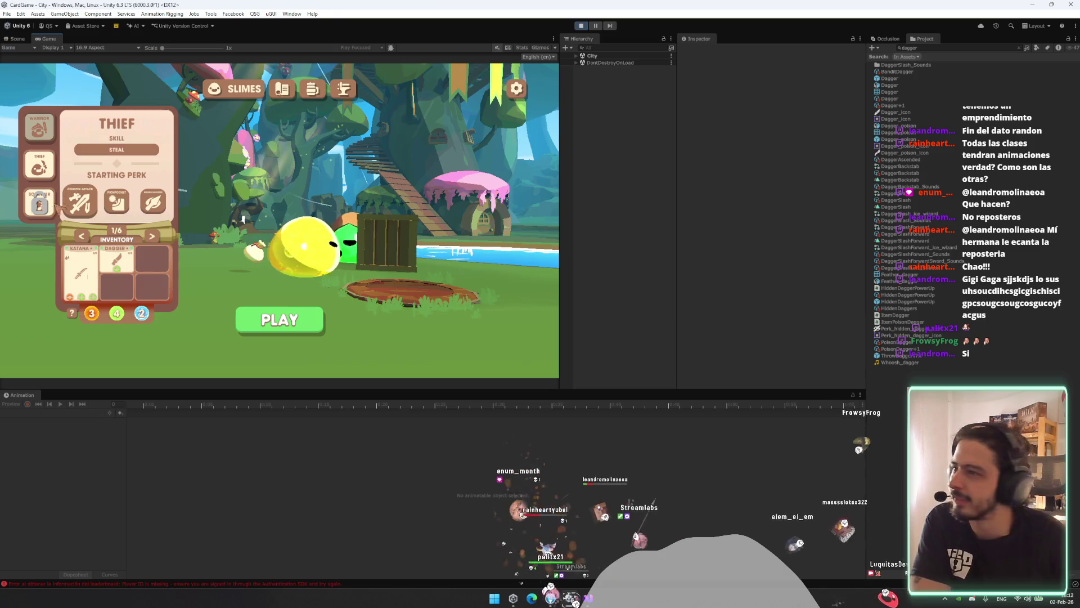
{"action": "left_click", "coordinate": [39, 127]}
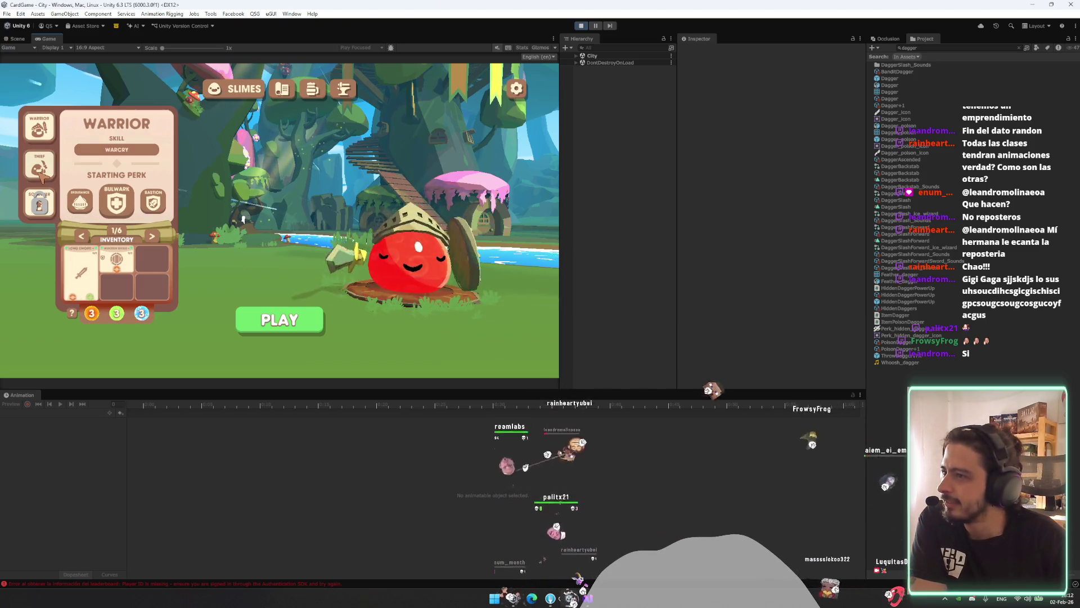
{"action": "left_click", "coordinate": [41, 171]}
{"action": "left_click", "coordinate": [33, 139]}
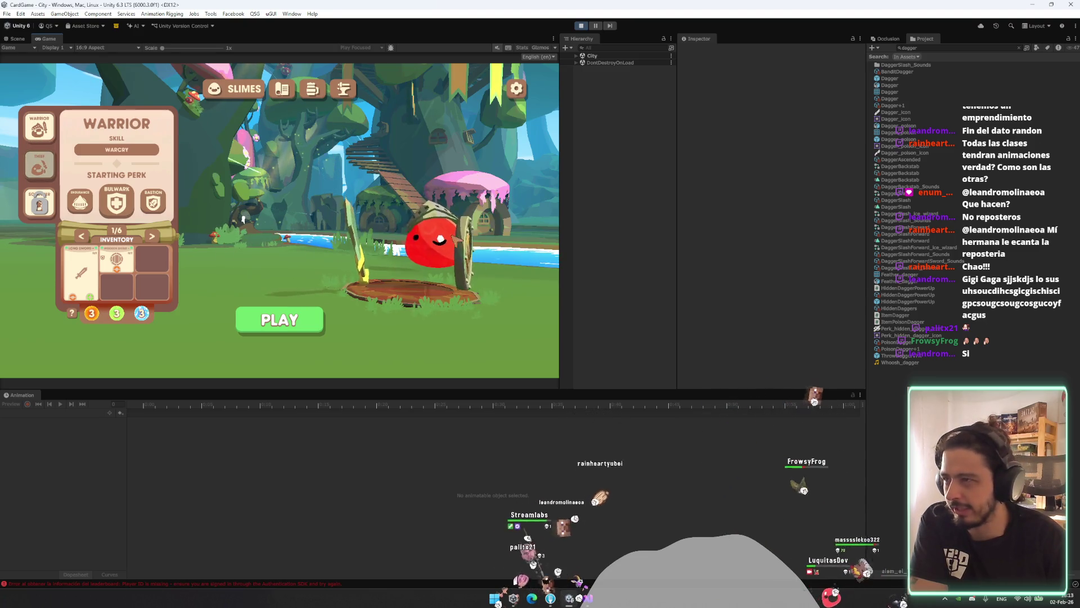
{"action": "left_click", "coordinate": [39, 165]}
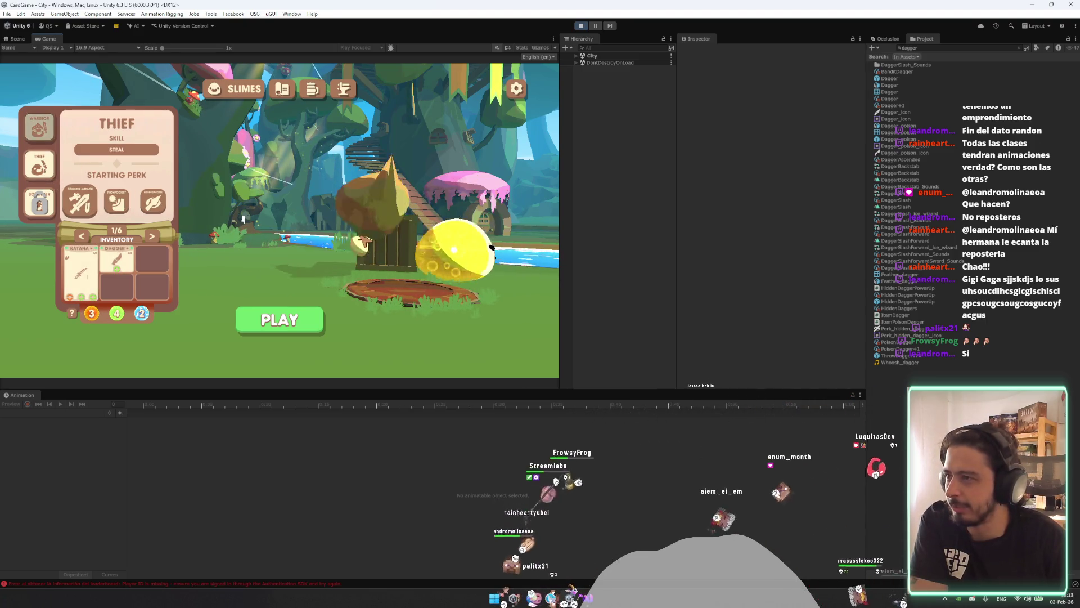
{"action": "left_click", "coordinate": [40, 129]}
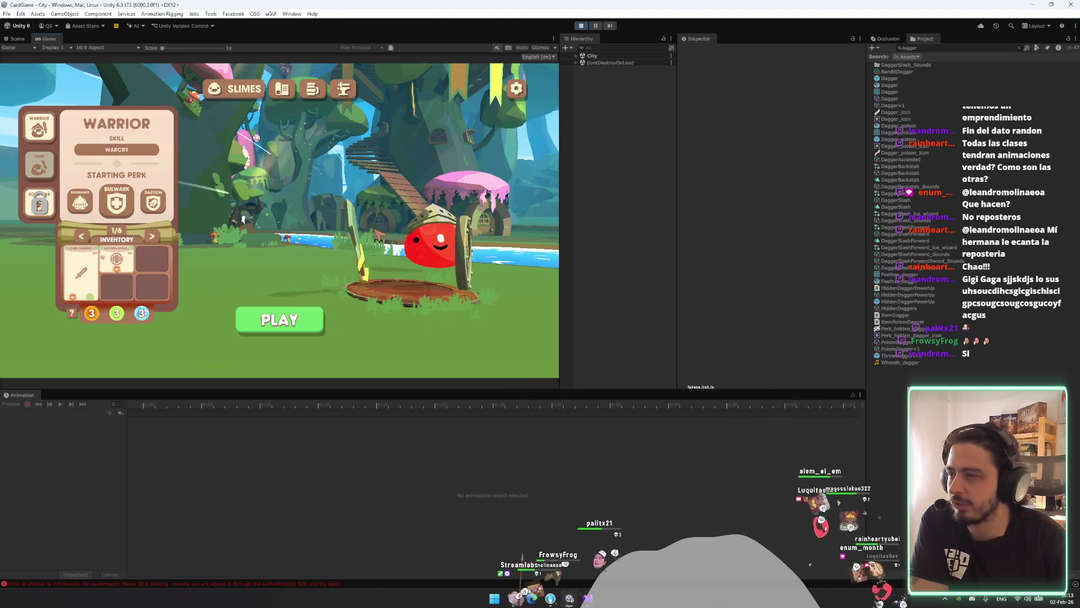
{"action": "left_click", "coordinate": [40, 165]}
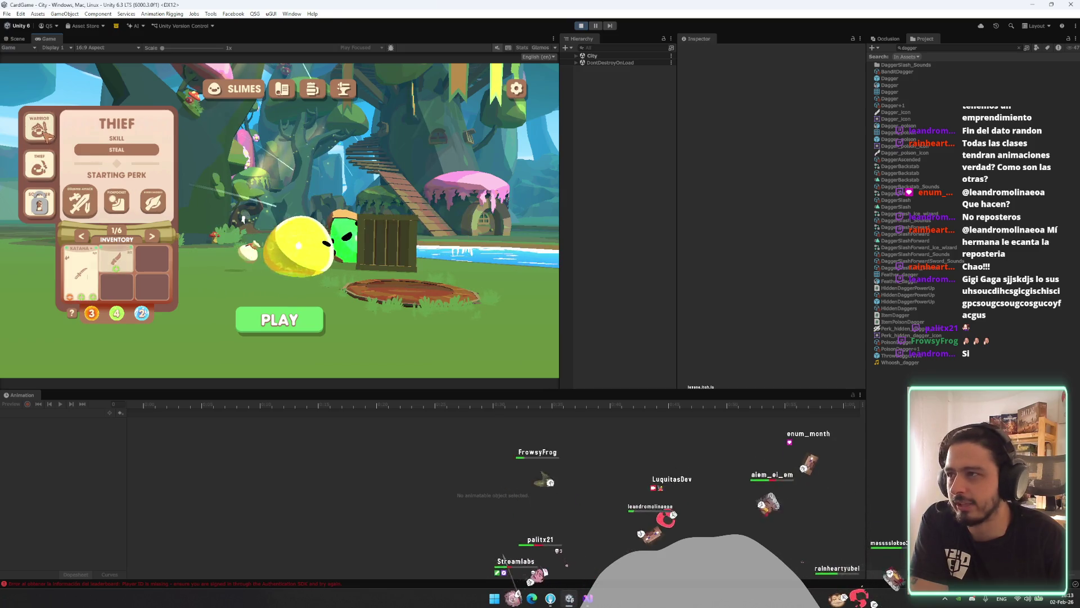
{"action": "left_click", "coordinate": [39, 128]}
{"action": "left_click", "coordinate": [39, 165]}
{"action": "left_click", "coordinate": [45, 127]}
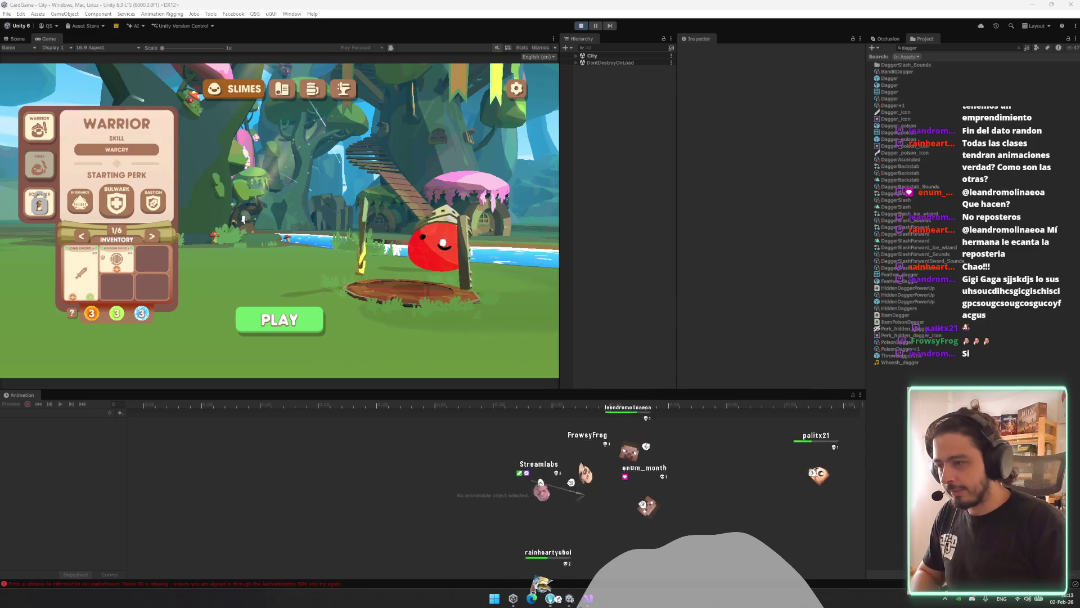
{"action": "left_click", "coordinate": [39, 165]}
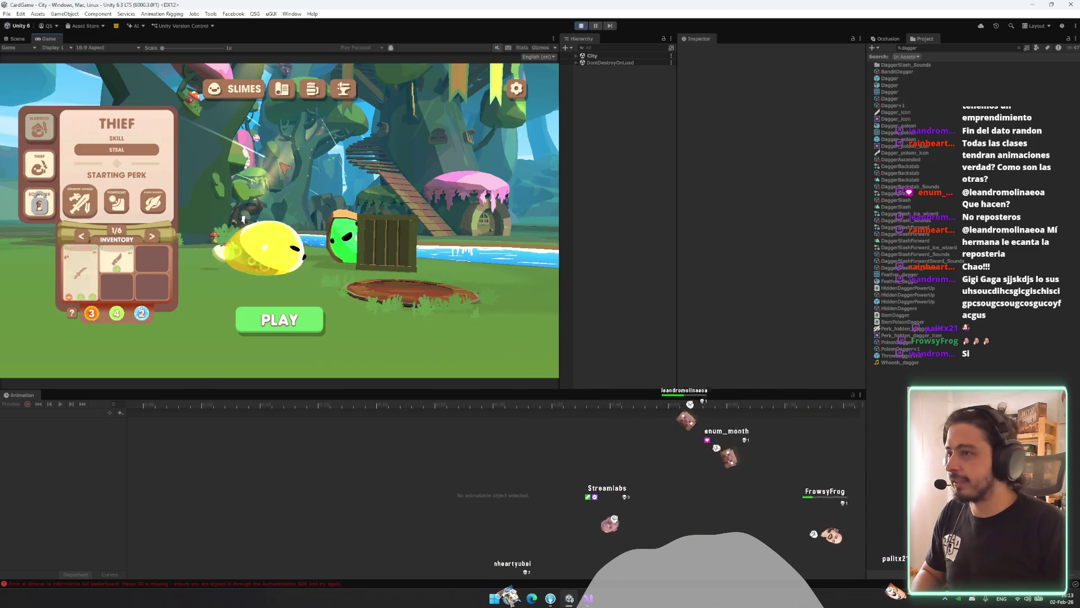